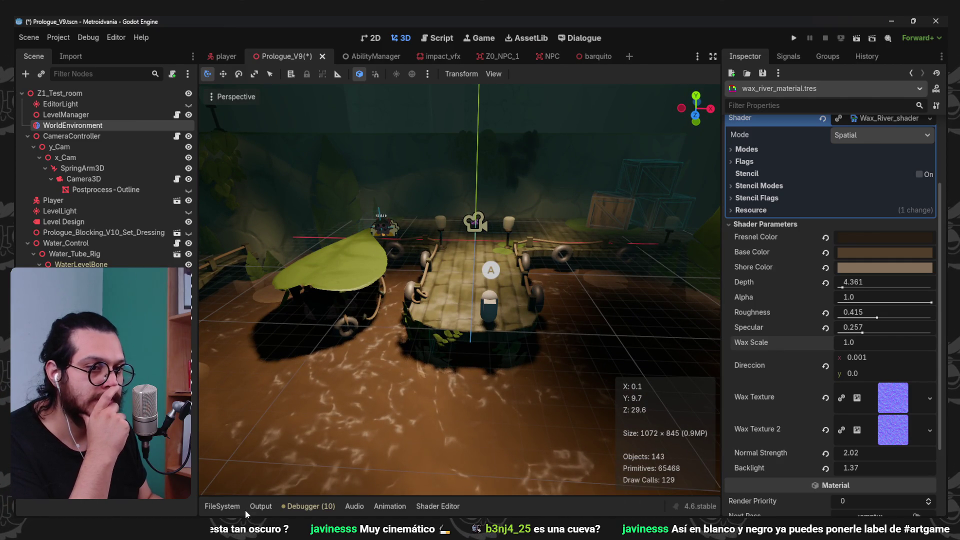
- Open the Planks.tres material from Shaders/Physical_Materials in the FileSystem dock
click(232, 510)
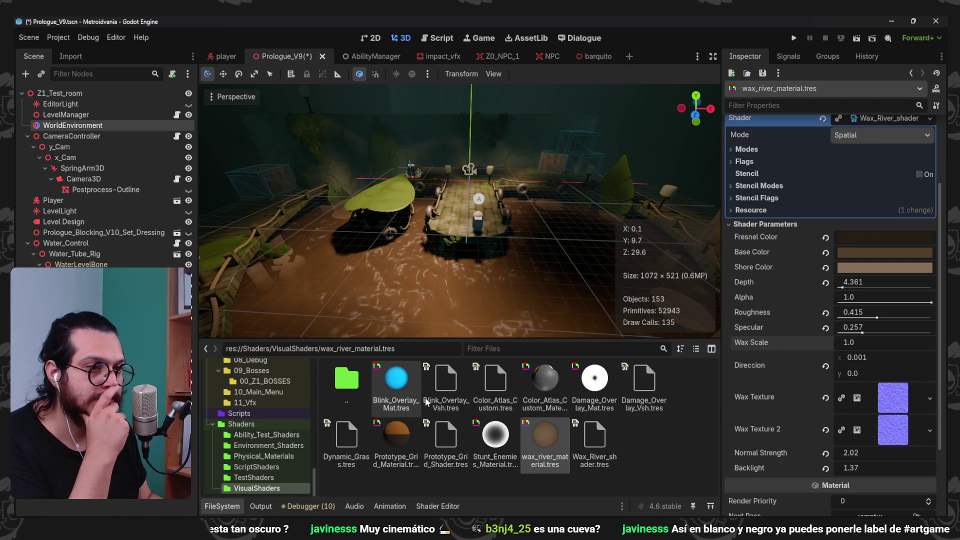
click(253, 456)
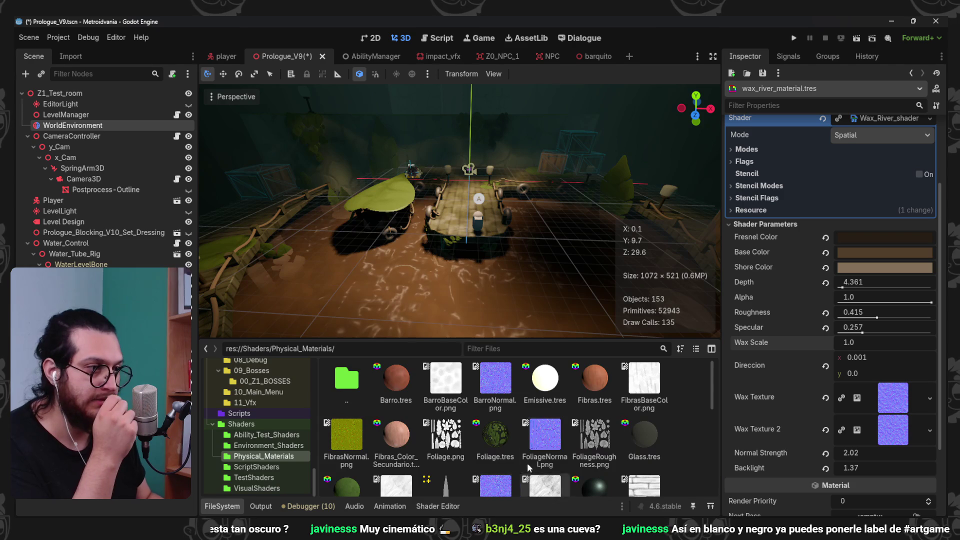
scroll(528, 470, down, 3)
click(339, 453)
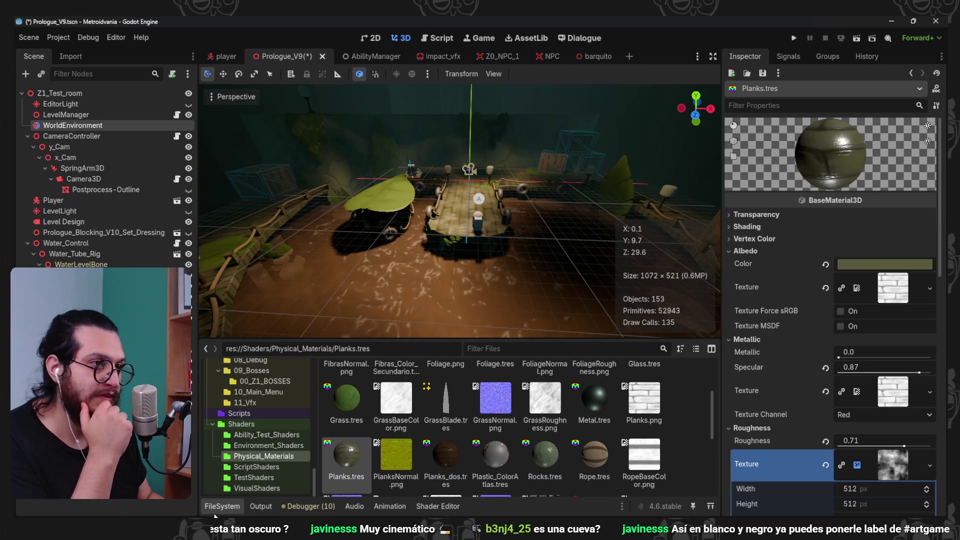
- Tint the Planks albedo a muted brown (645444) and save Prologue_V9
click(222, 506)
scroll(500, 303, up, 5)
scroll(488, 301, down, 2)
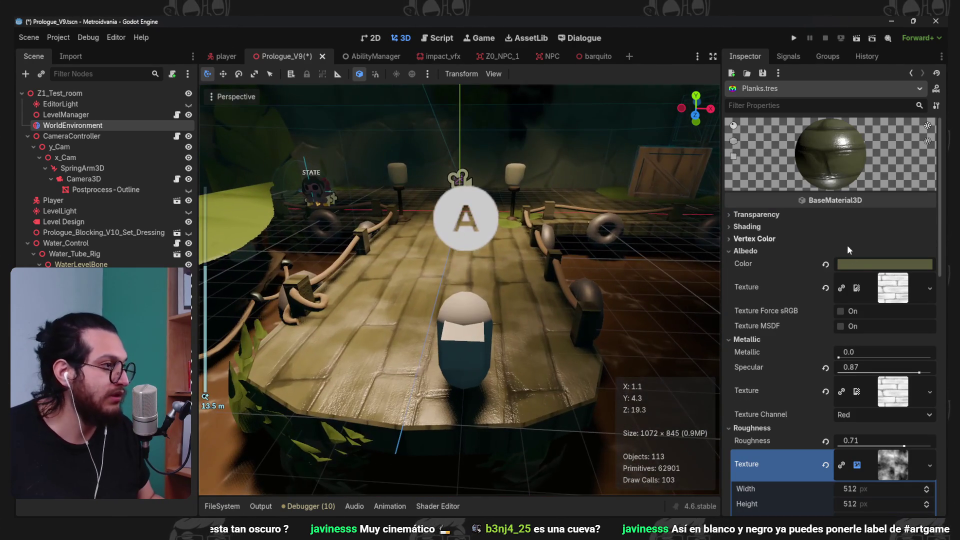
click(860, 265)
click(868, 294)
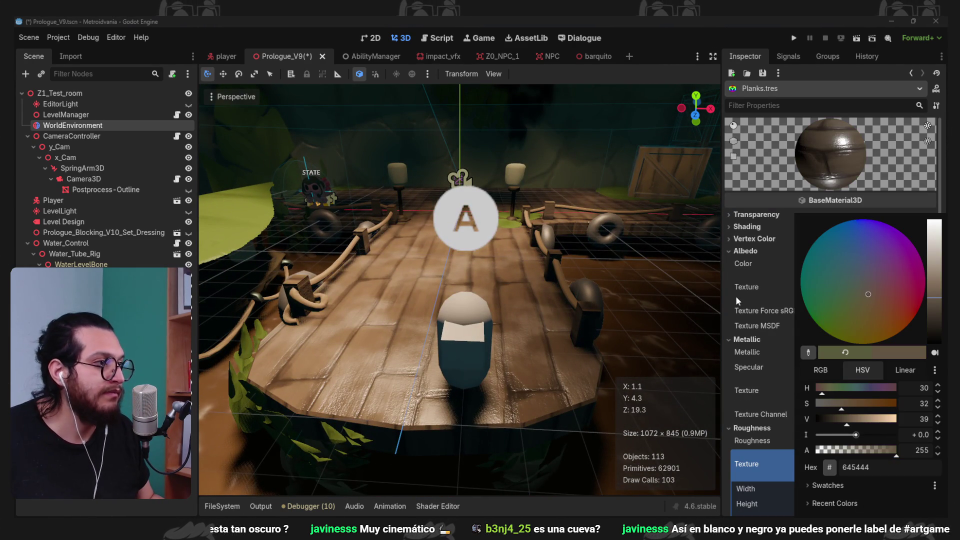
click(734, 296)
scroll(535, 316, down, 5)
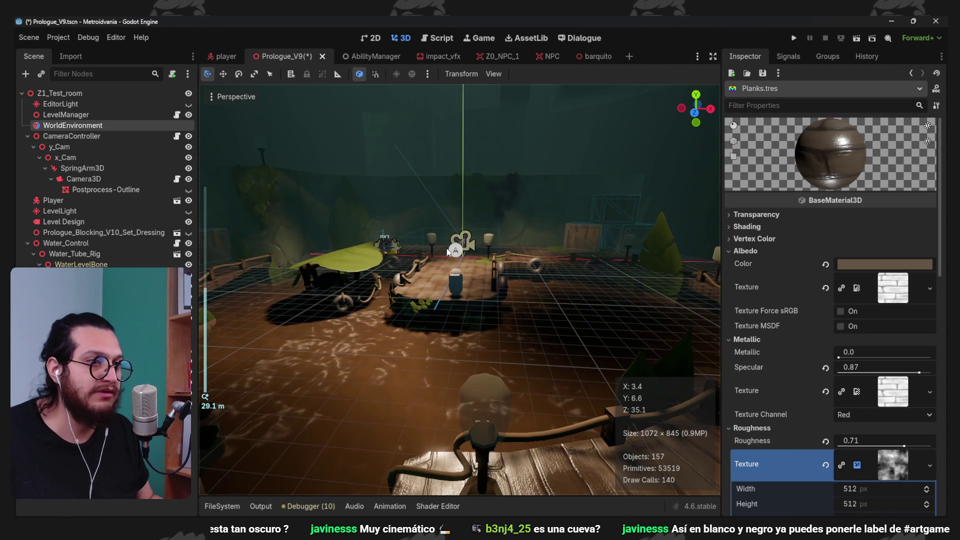
mouse_move(465, 271)
mouse_down()
mouse_move(504, 309)
mouse_move(481, 298)
mouse_move(547, 285)
mouse_move(536, 292)
mouse_move(574, 266)
mouse_move(554, 313)
mouse_move(546, 270)
mouse_move(559, 269)
mouse_move(532, 271)
mouse_move(553, 271)
mouse_move(472, 315)
mouse_move(436, 309)
mouse_move(556, 294)
mouse_move(493, 253)
mouse_move(616, 289)
mouse_up()
scroll(553, 272, up, 2)
key(ctrl+s)
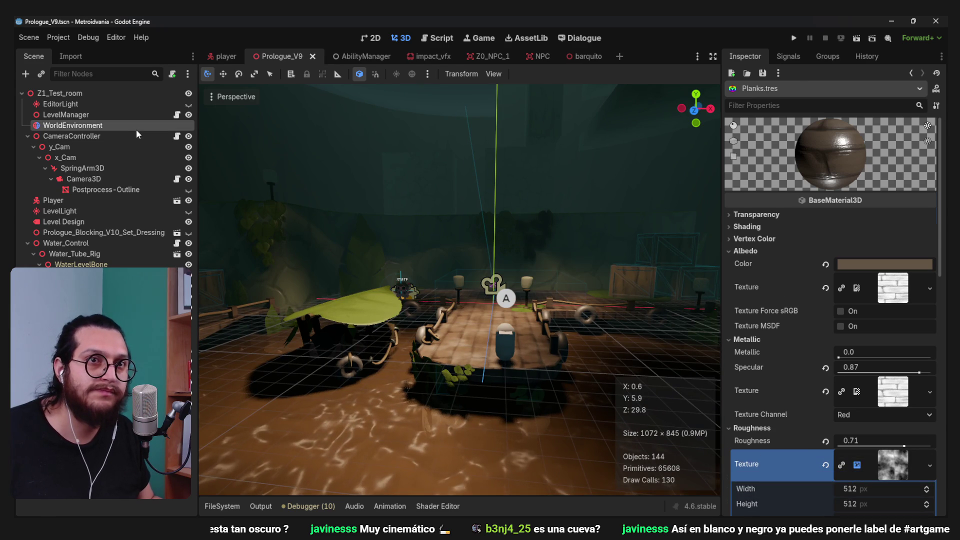
- On WorldEnvironment, try a purple then teal fog light colour and save
click(75, 125)
scroll(817, 310, down, 1)
scroll(817, 310, up, 3)
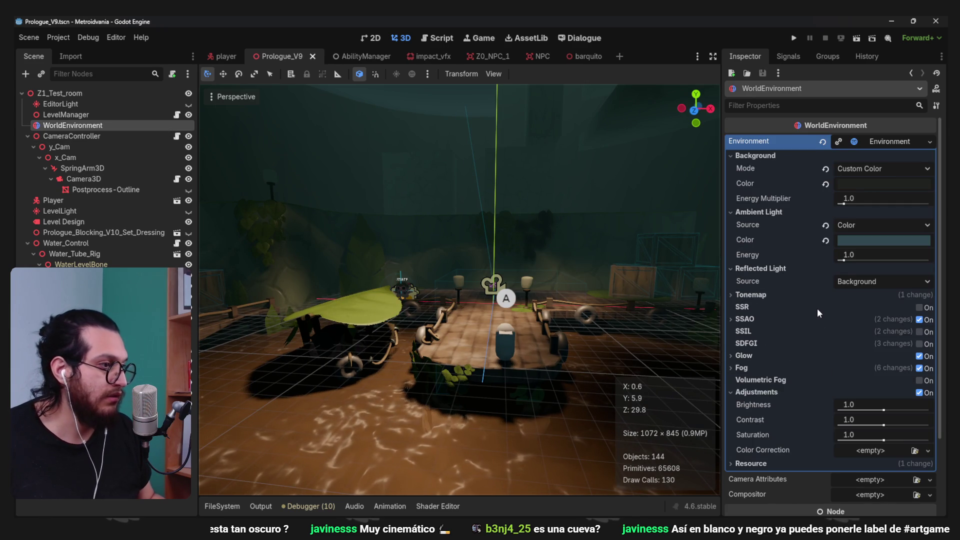
click(780, 368)
click(878, 397)
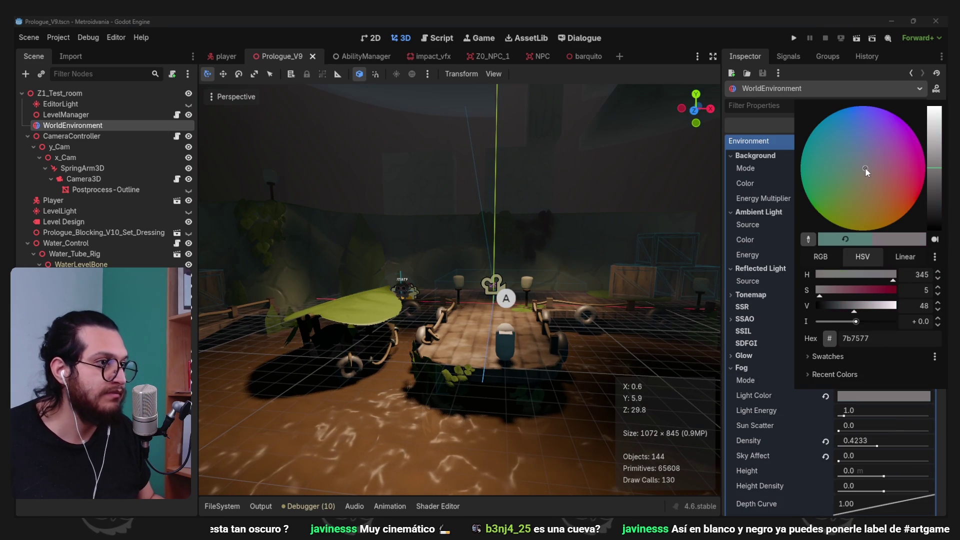
mouse_move(856, 167)
mouse_down()
mouse_move(864, 146)
mouse_move(889, 155)
mouse_up()
mouse_move(881, 198)
mouse_down()
mouse_move(831, 152)
mouse_move(770, 140)
mouse_move(821, 97)
mouse_move(834, 132)
mouse_move(822, 130)
mouse_move(815, 110)
mouse_move(839, 70)
mouse_move(853, 156)
mouse_move(865, 148)
mouse_move(873, 164)
mouse_move(846, 166)
mouse_move(868, 148)
mouse_move(850, 183)
mouse_move(847, 166)
mouse_up()
click(749, 401)
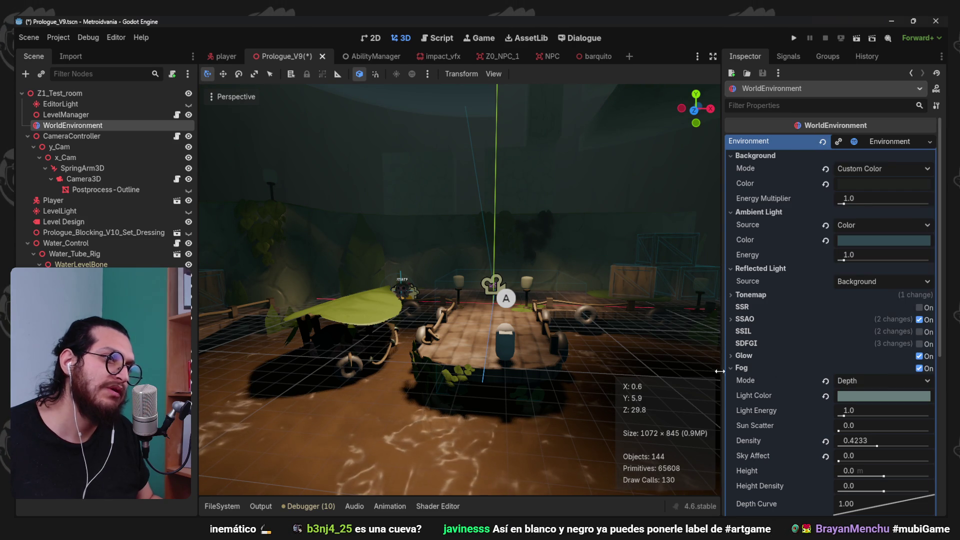
scroll(548, 260, down, 2)
scroll(548, 260, up, 2)
key(ctrl+s)
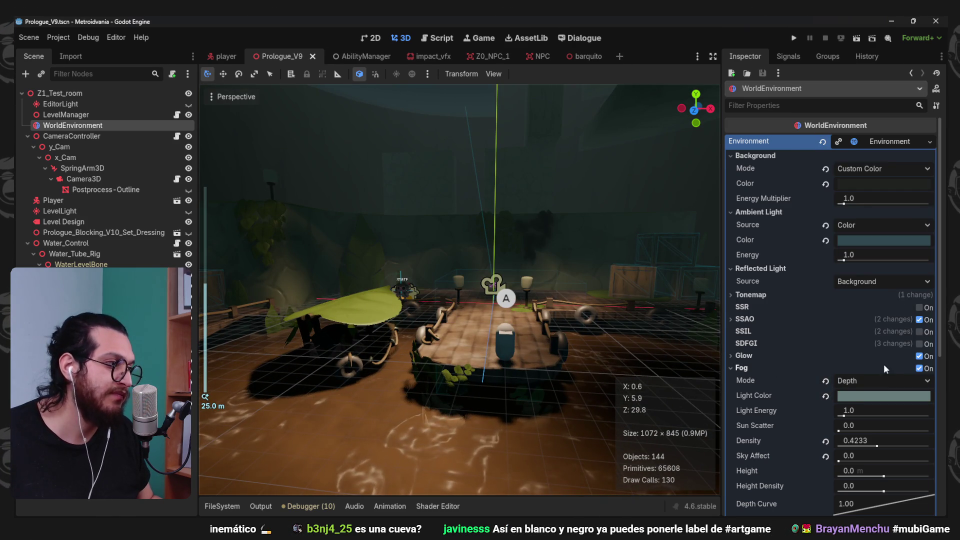
- Toggle the fog off and back on to compare, then save the scene
click(920, 368)
click(919, 368)
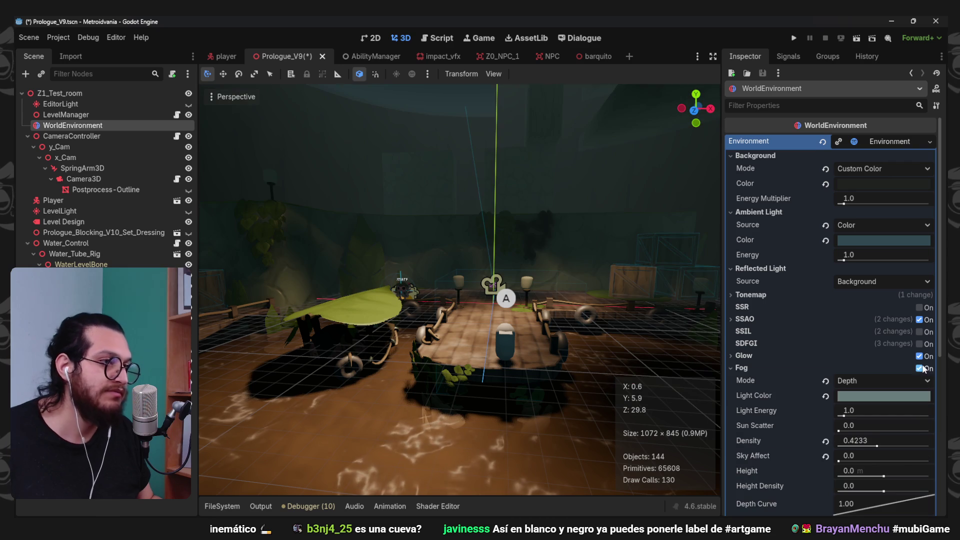
scroll(512, 279, down, 3)
scroll(475, 290, up, 2)
key(ctrl+s)
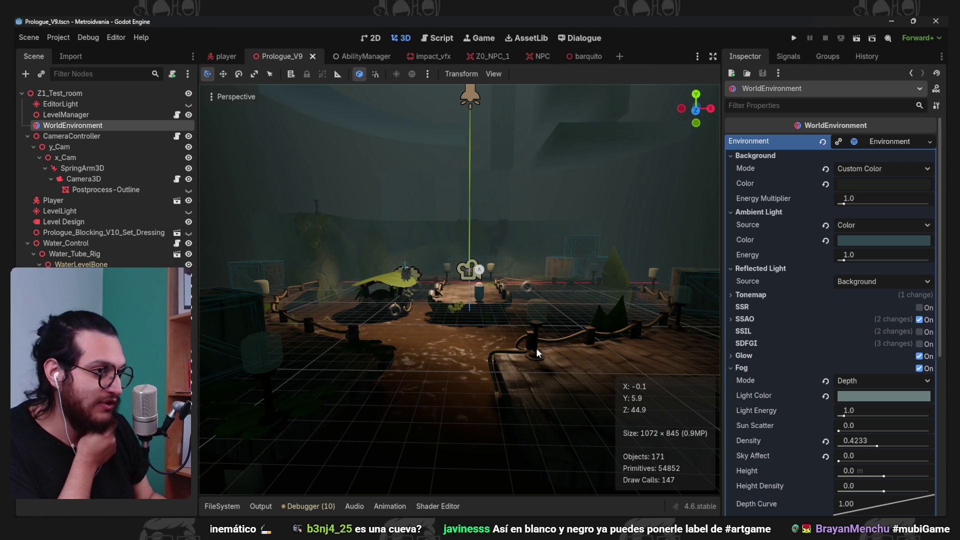
- Settle the fog light colour on a warm greyish-brown, 84755e
click(894, 396)
mouse_move(867, 172)
mouse_down()
mouse_move(869, 160)
mouse_move(878, 166)
mouse_move(873, 187)
mouse_move(865, 182)
mouse_up()
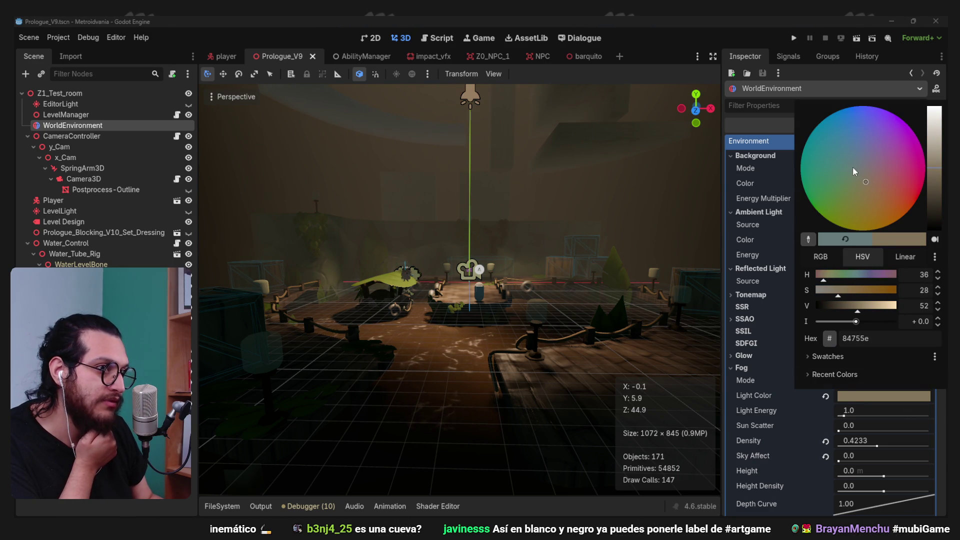
click(682, 37)
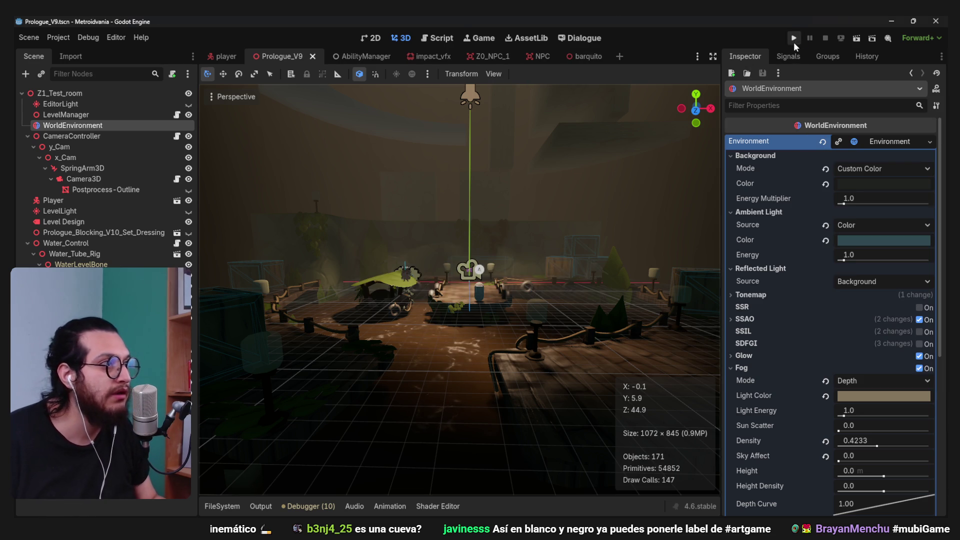
- Play-test the scene and open the Foliage.tres material for editing
click(794, 43)
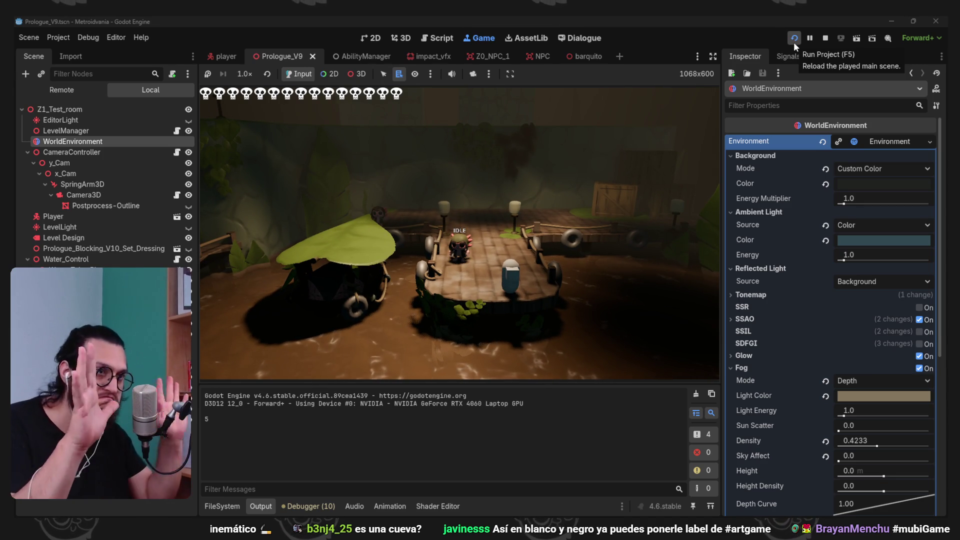
click(220, 506)
scroll(524, 475, up, 5)
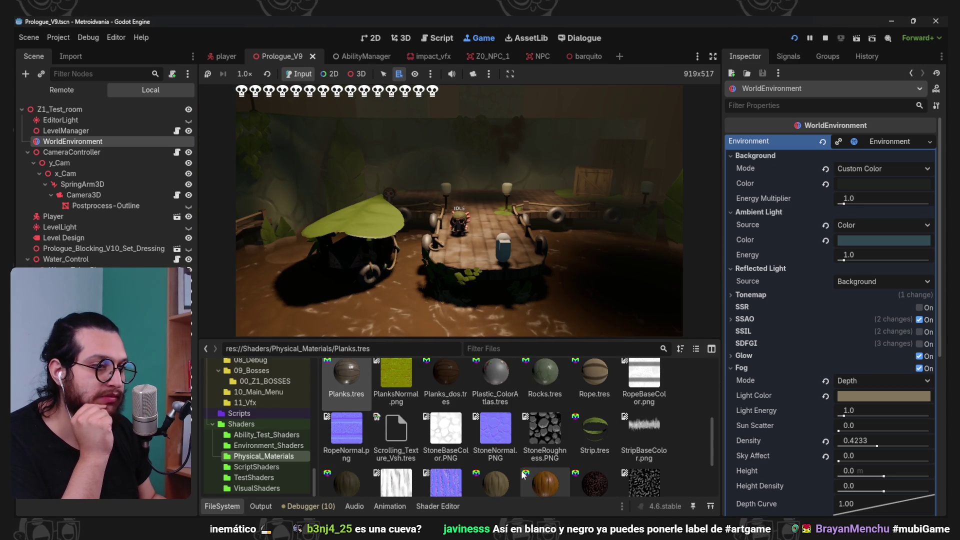
click(499, 443)
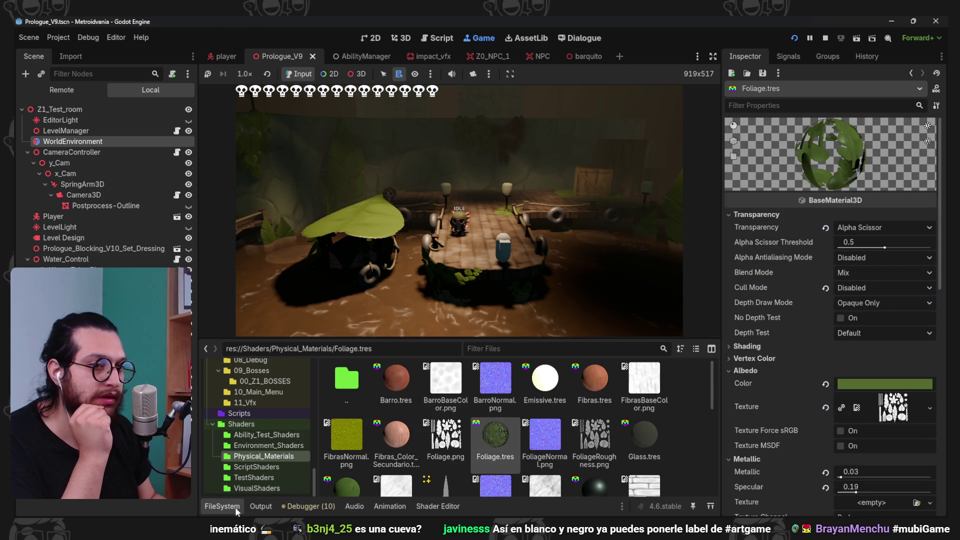
- Give the Foliage albedo an olive tone
click(865, 384)
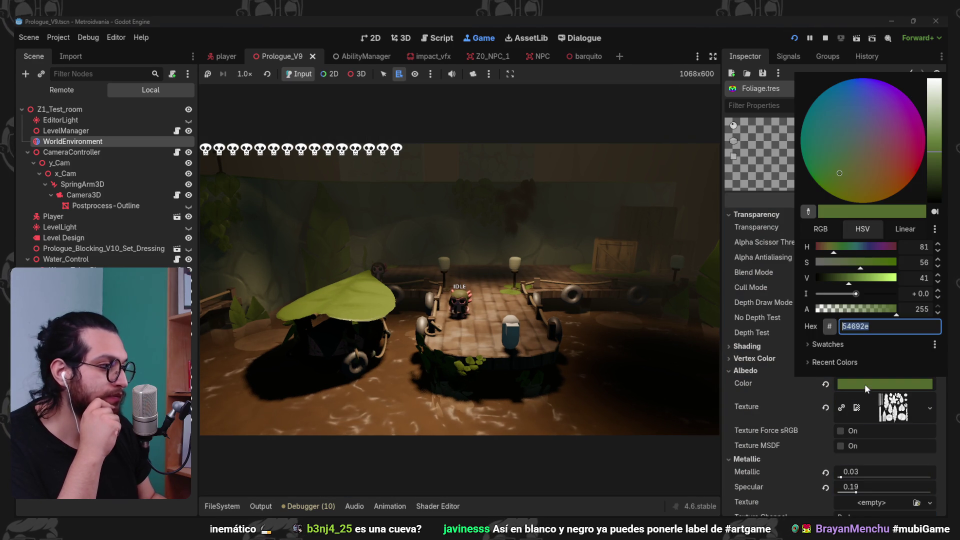
click(852, 166)
click(808, 412)
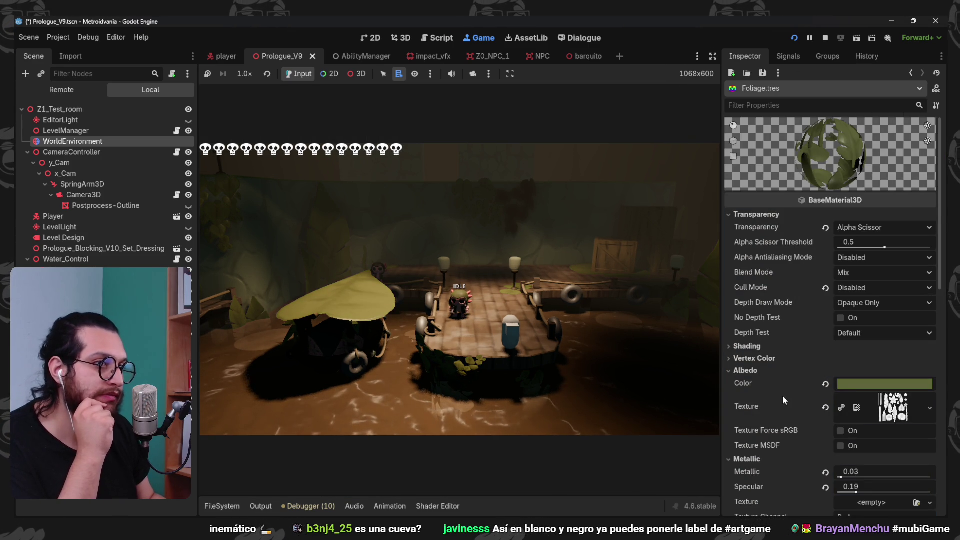
click(862, 384)
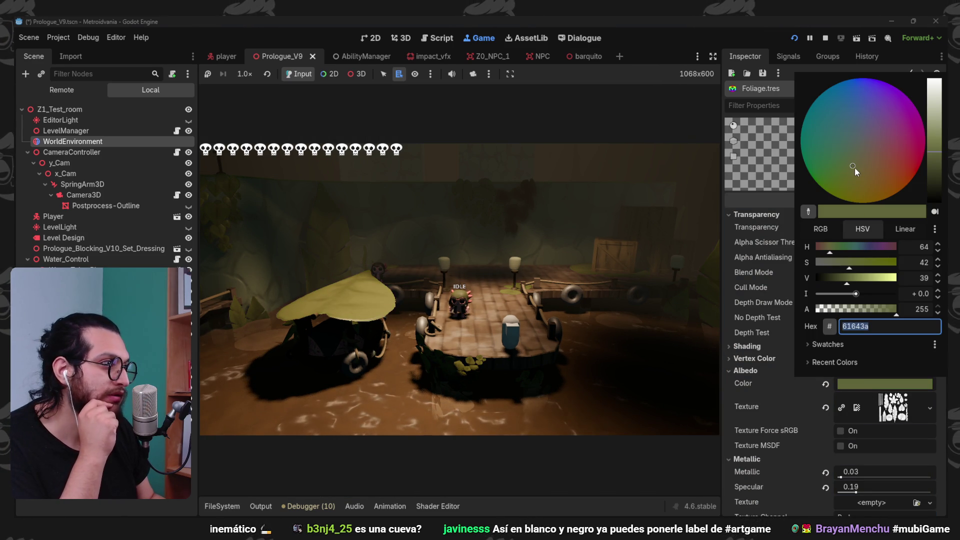
click(786, 413)
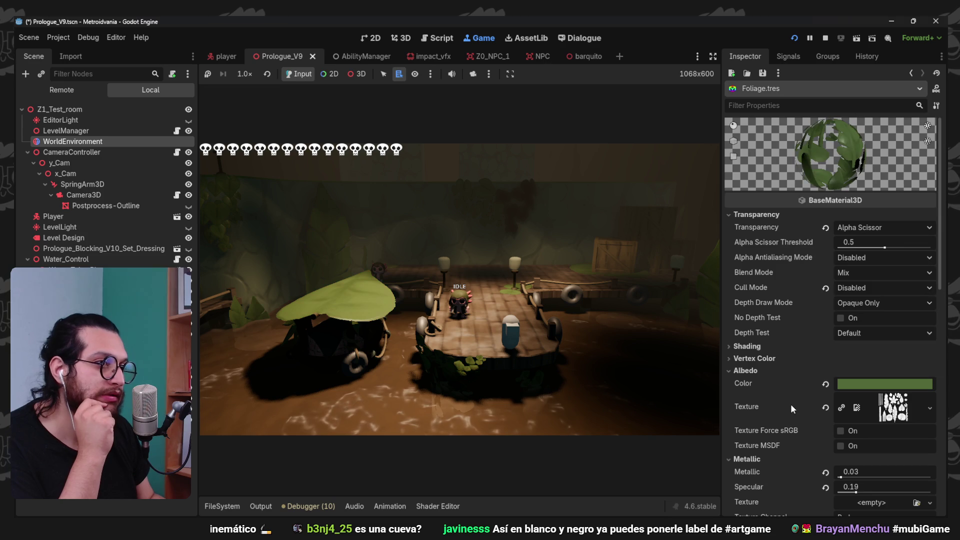
- Saturate and darken the Foliage albedo to muted green 43572a
click(855, 383)
drag(871, 268, 865, 268)
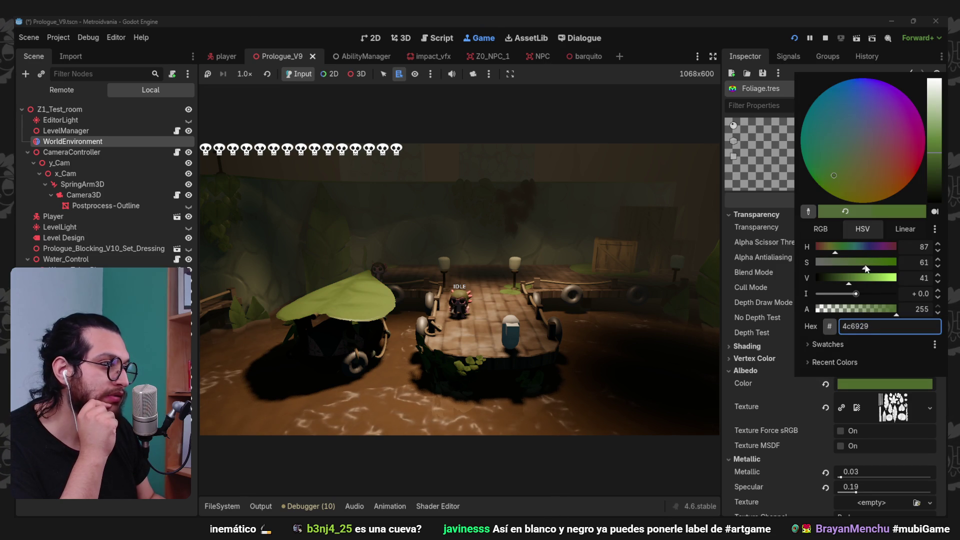
click(790, 403)
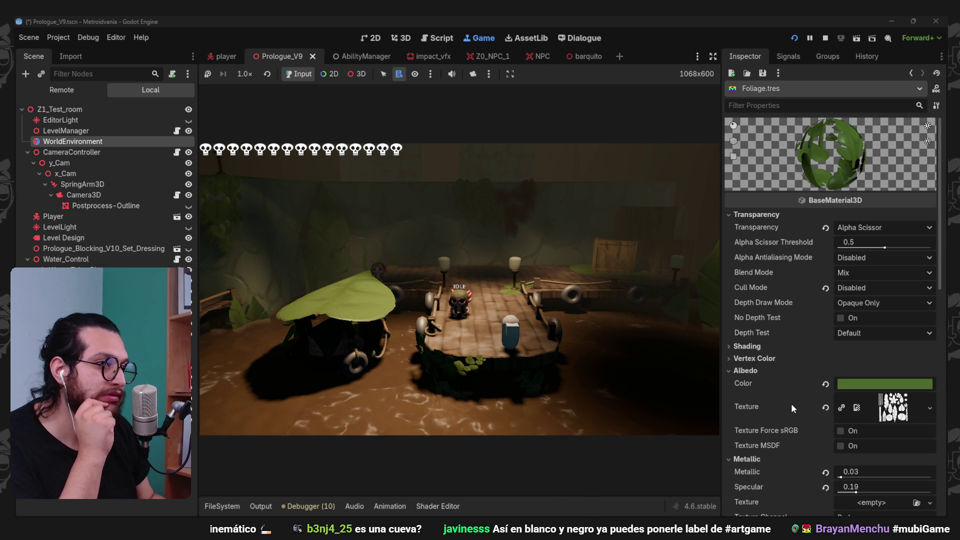
click(874, 383)
drag(842, 281, 836, 280)
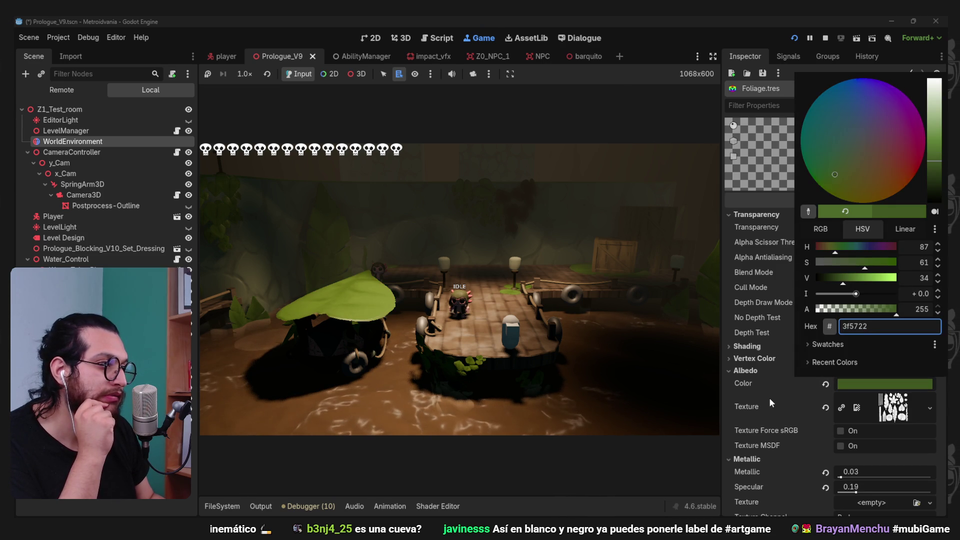
click(768, 397)
click(876, 383)
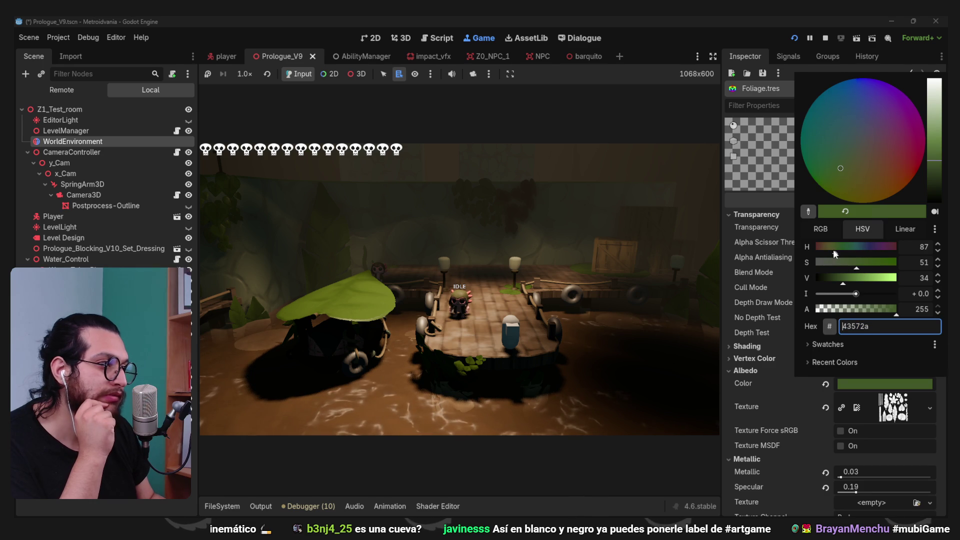
click(763, 409)
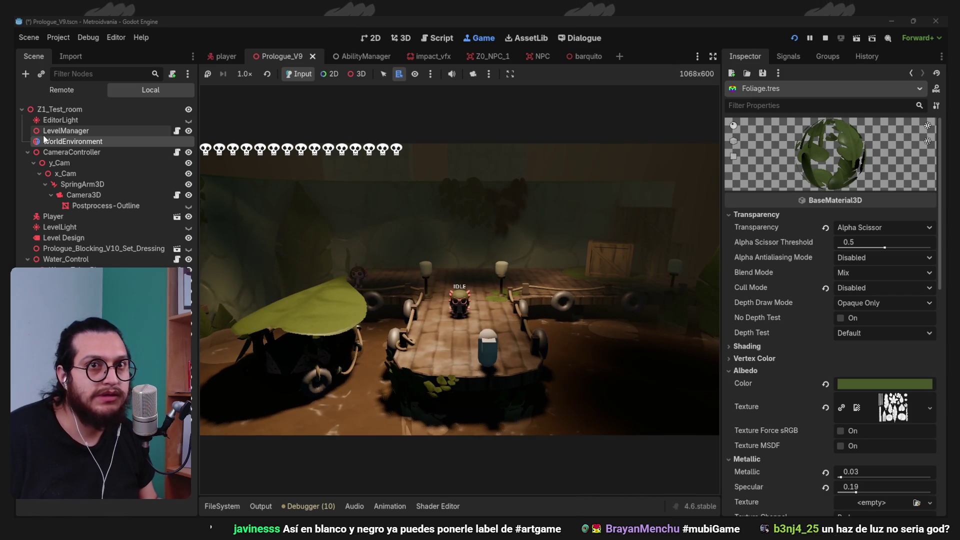
- Reset the WorldEnvironment ambient light colour to black
click(70, 152)
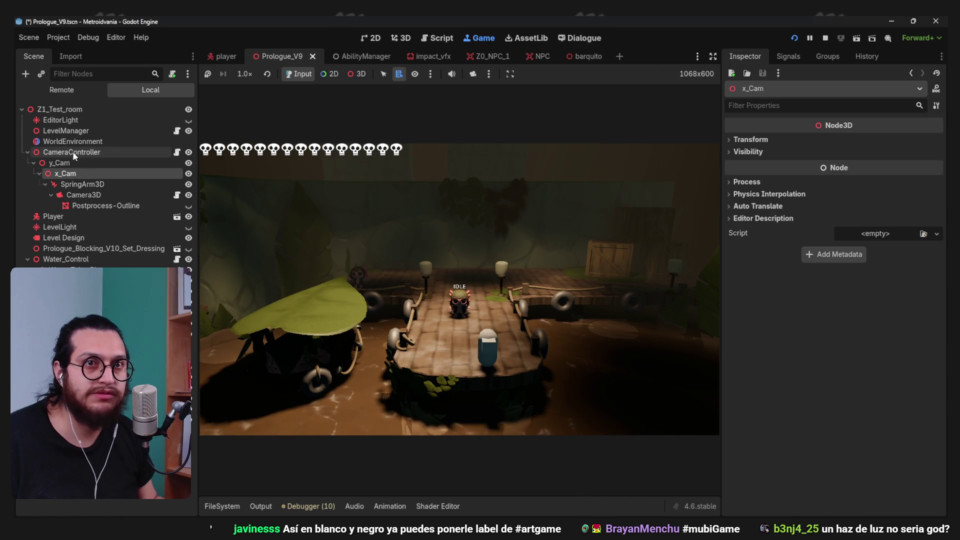
click(72, 142)
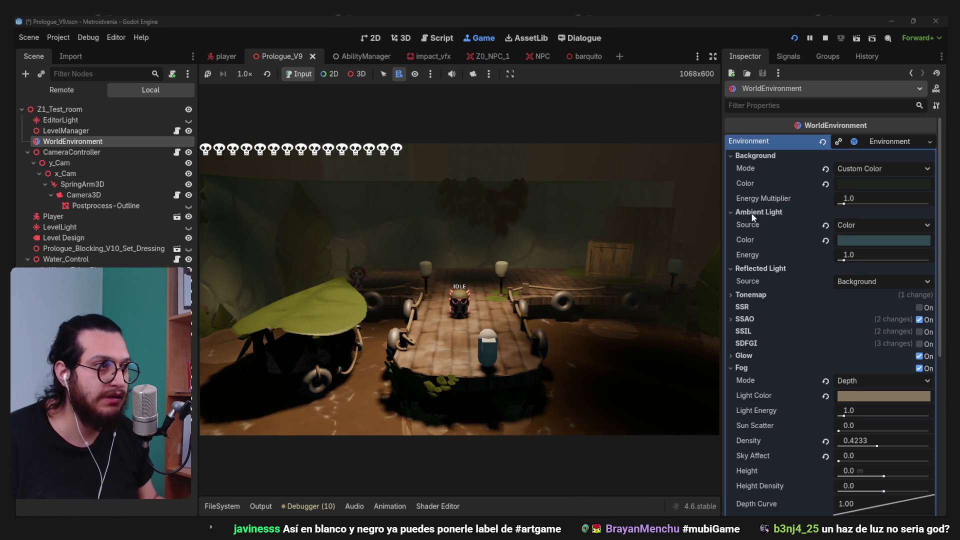
click(823, 241)
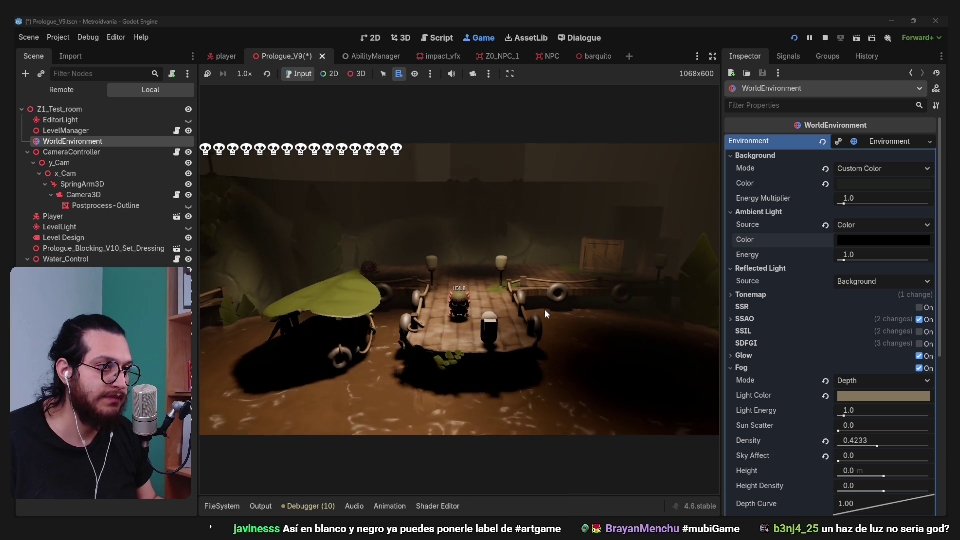
- Stop the game, save Prologue_V9, and view the dock from a lower angle
click(825, 39)
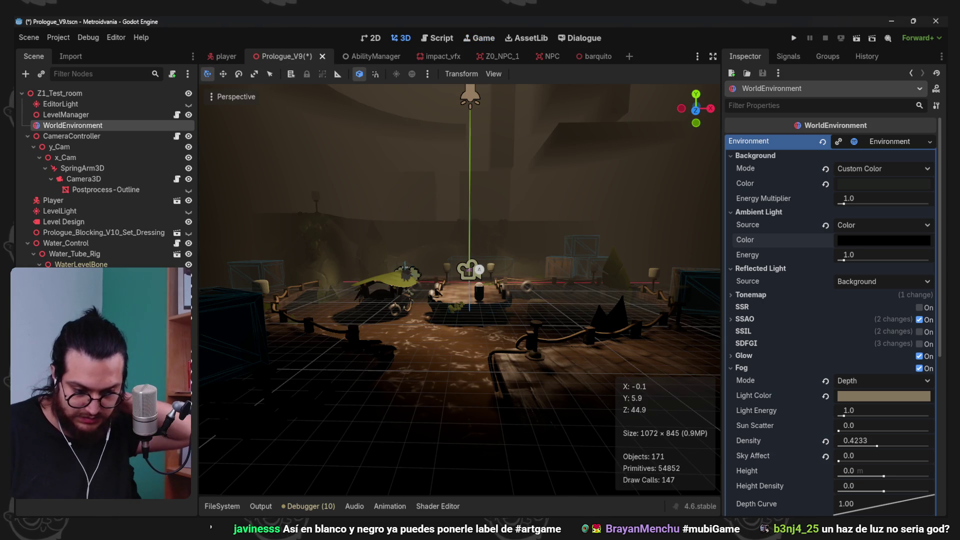
key(ctrl+s)
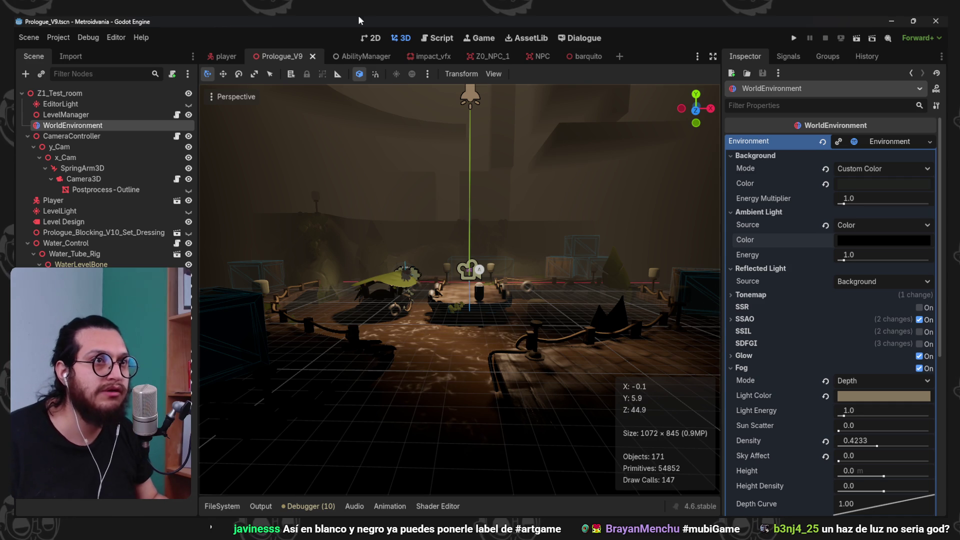
scroll(520, 187, up, 3)
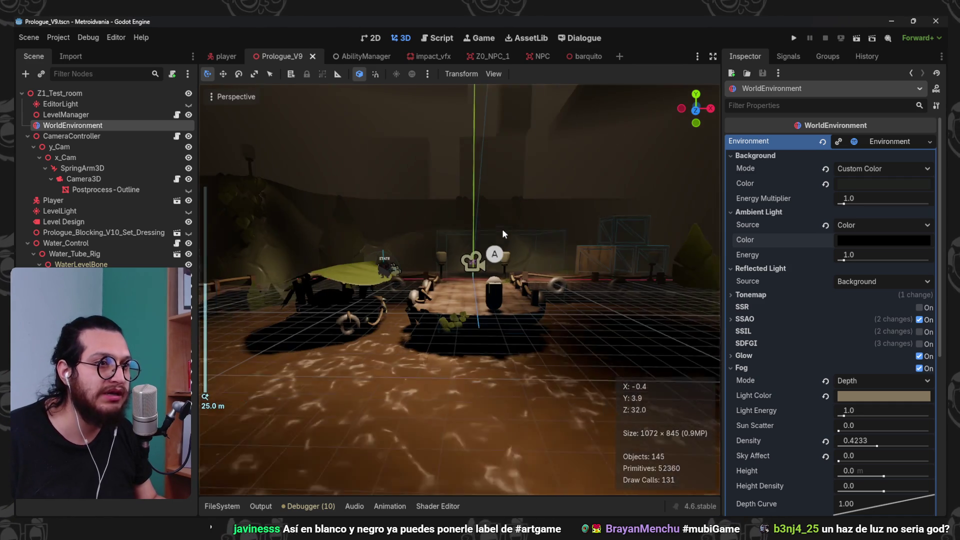
scroll(502, 229, down, 2)
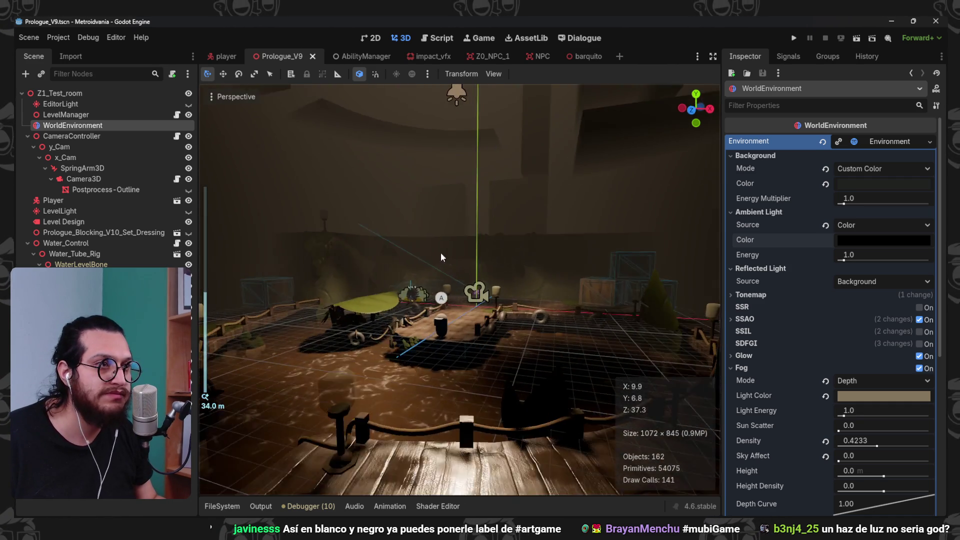
drag(495, 277, 479, 245)
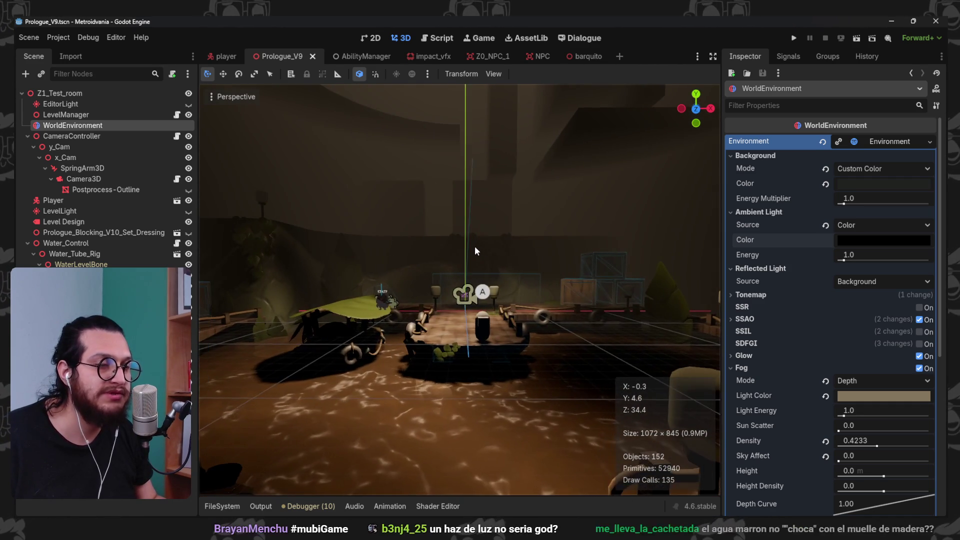
- Add an OmniLight3D node to the player scene, searching 'ligh' in Add Node
click(253, 56)
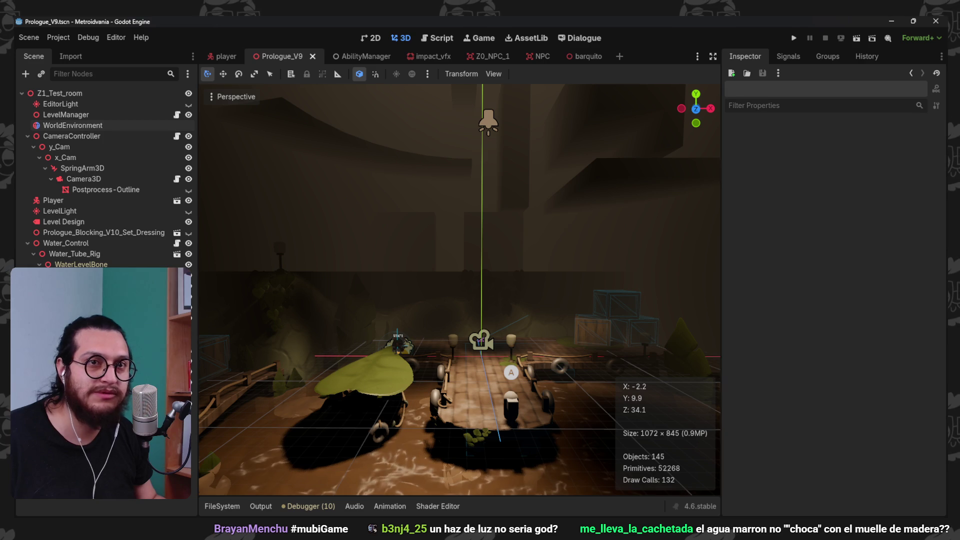
click(225, 56)
key(ctrl+a)
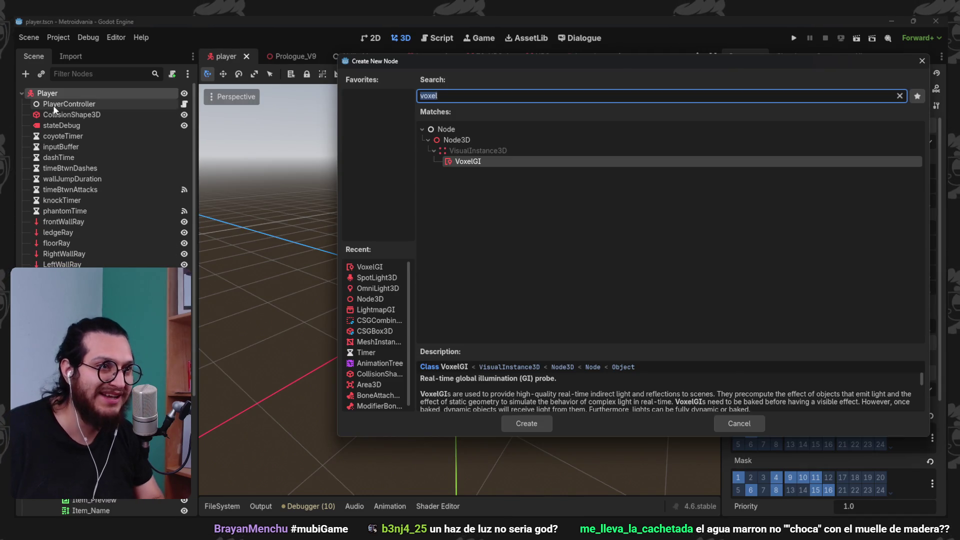
text(ligh)
key(Up)
key(Up)
key(Up)
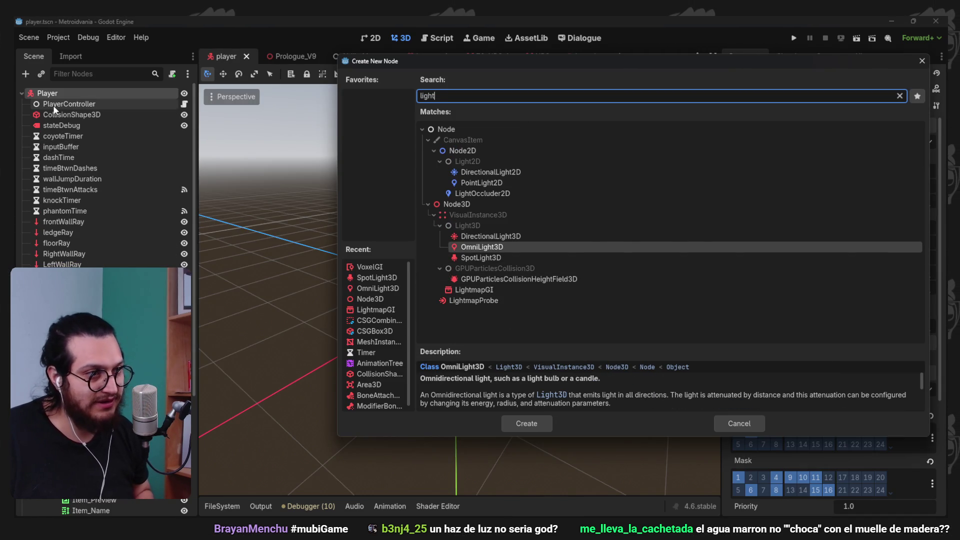
key(Return)
- Move the OmniLight3D up and to the right of the character
scroll(520, 307, up, 3)
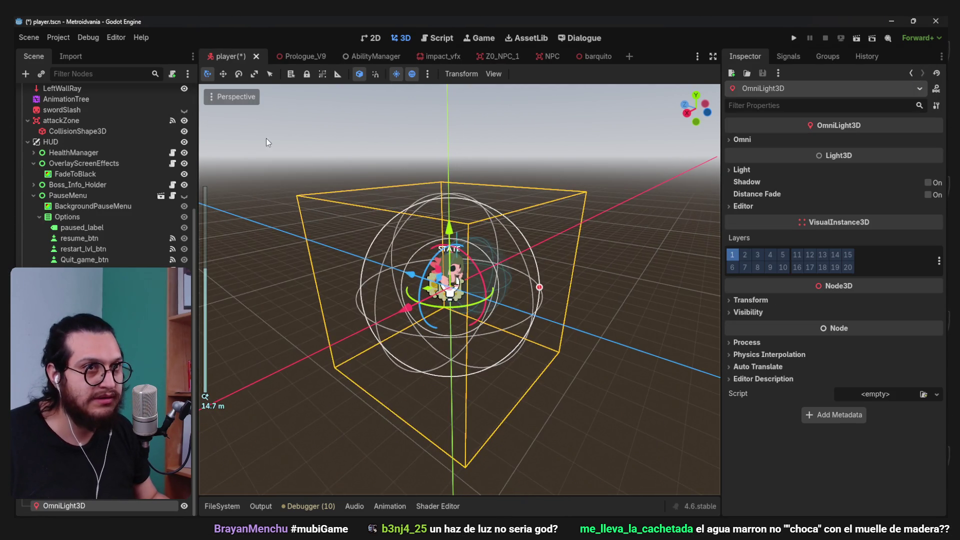
click(232, 95)
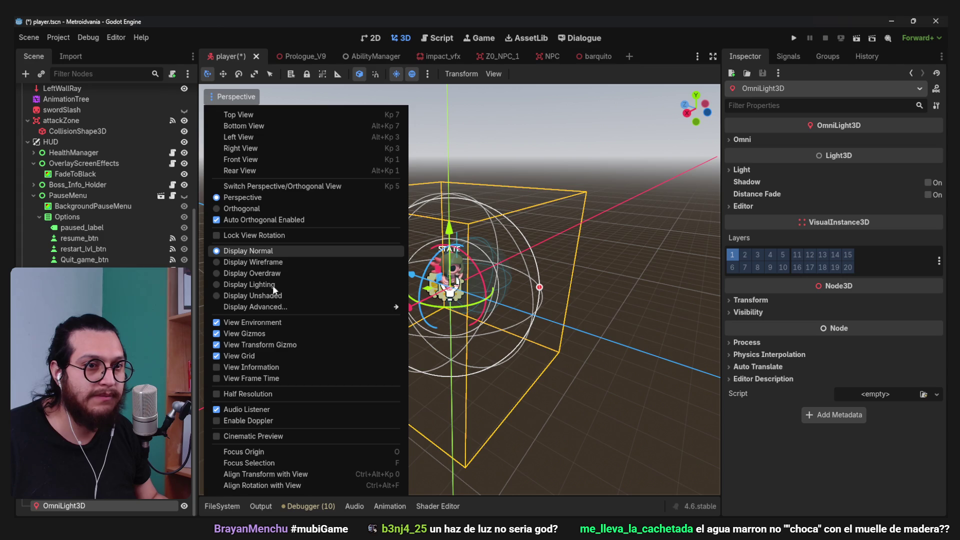
click(232, 251)
scroll(341, 299, up, 3)
mouse_move(380, 286)
mouse_down()
mouse_move(423, 280)
mouse_move(440, 240)
mouse_move(633, 258)
mouse_up()
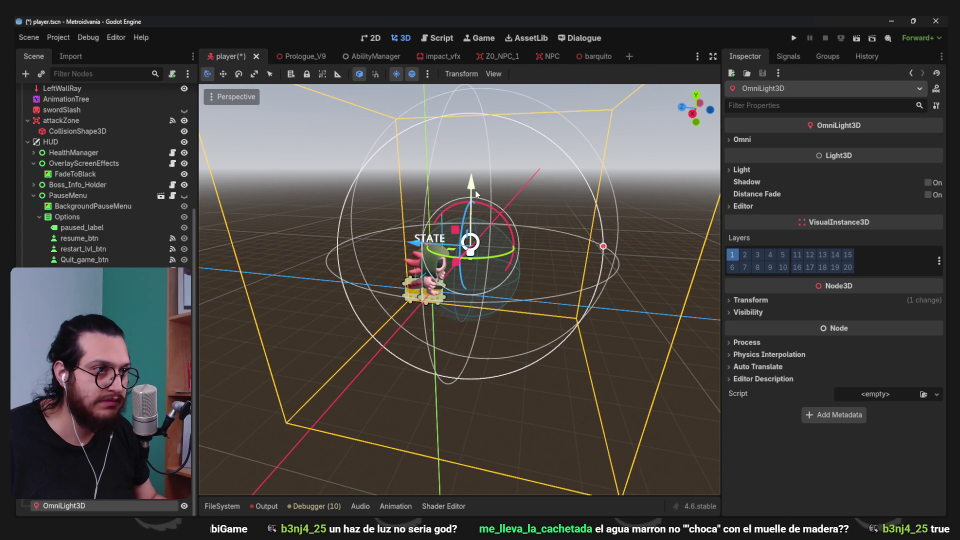
- Run the game and walk the character across the dock and up the dark corridor
click(799, 36)
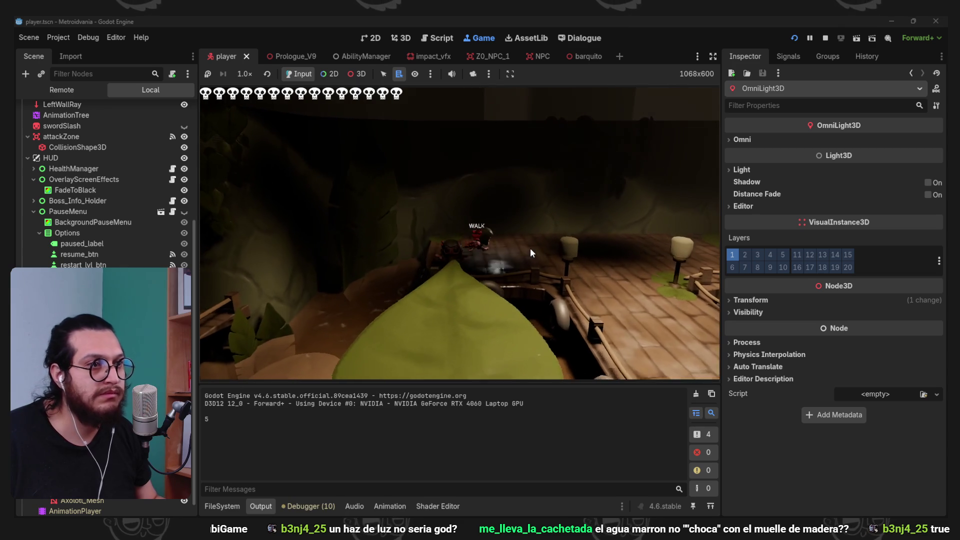
key(w)
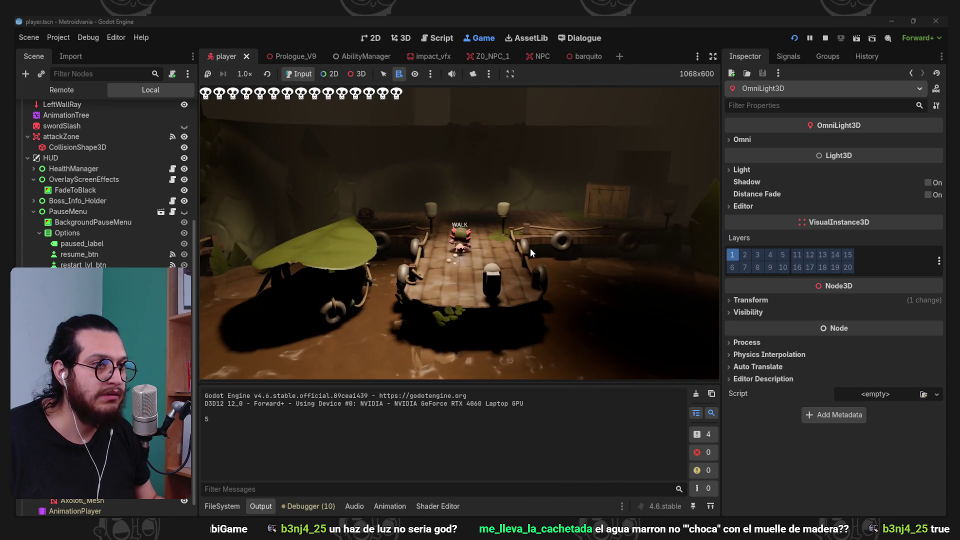
key(s)
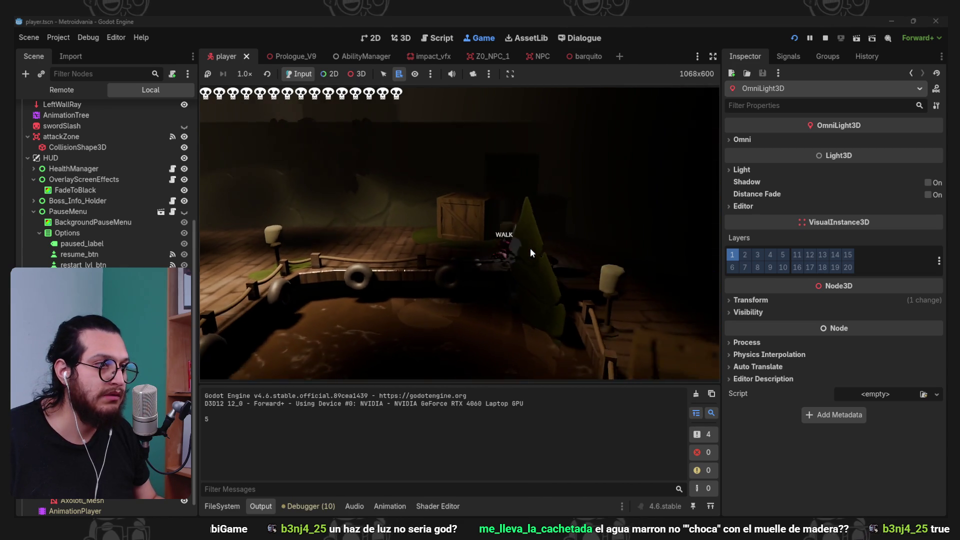
key(w)
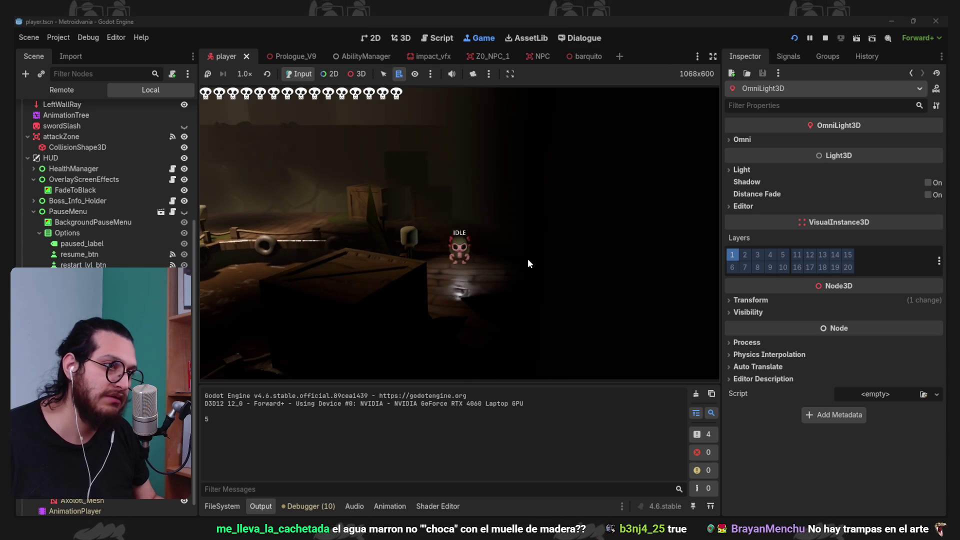
key(w)
key(s)
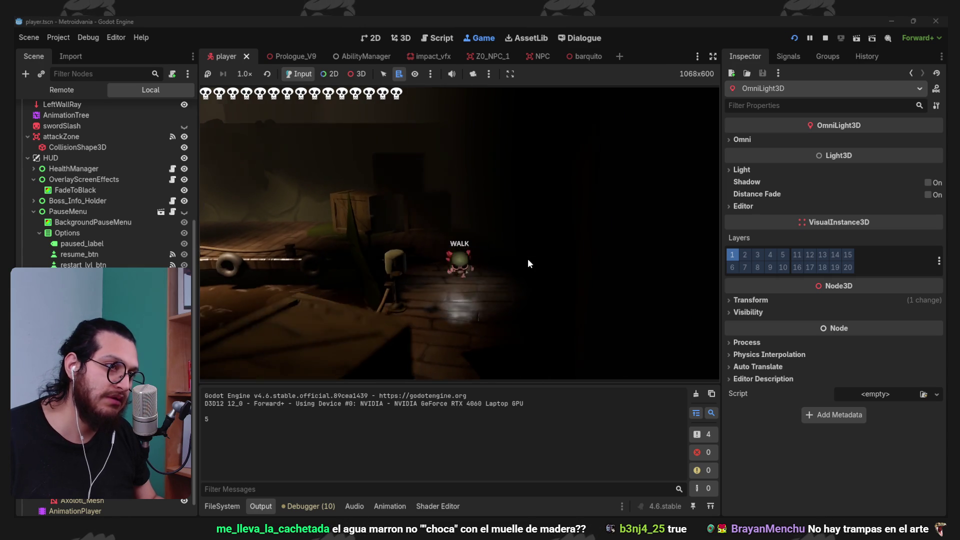
- Walk onto the front platform, wall-jump off the right wall, then stop the game
key(a)
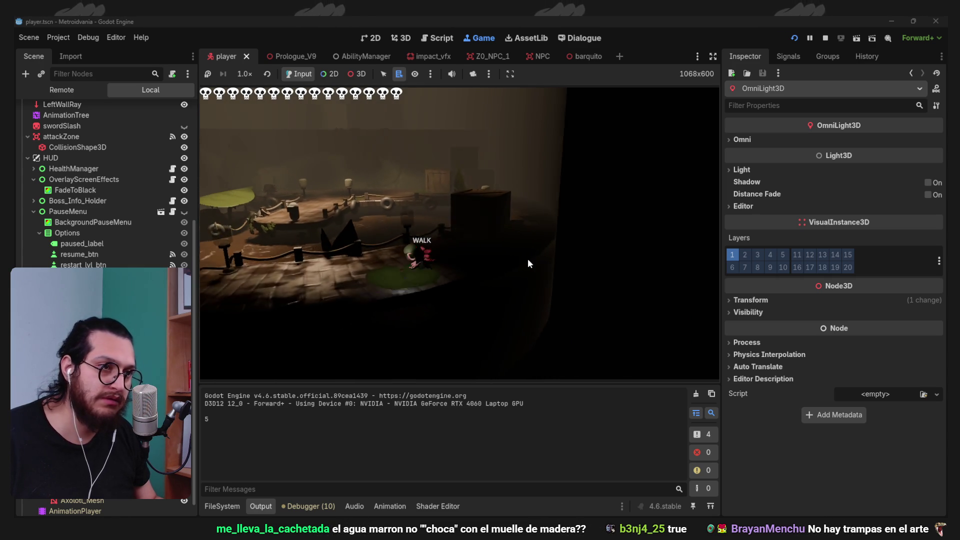
key(d)
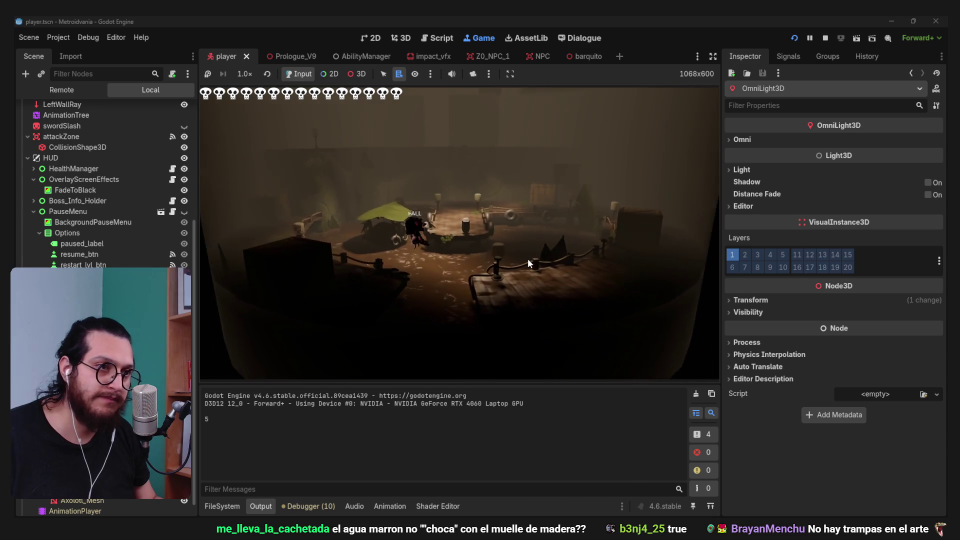
key(d)
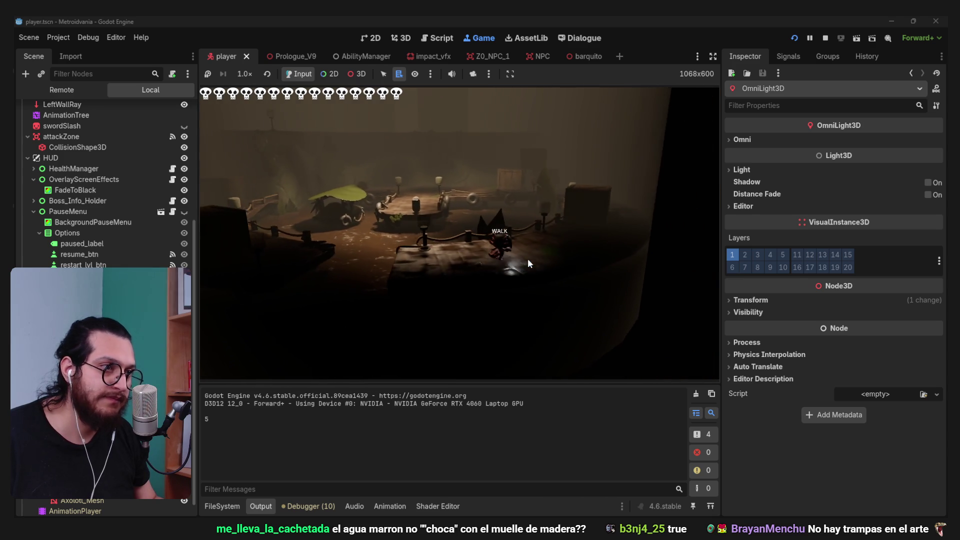
key(d)
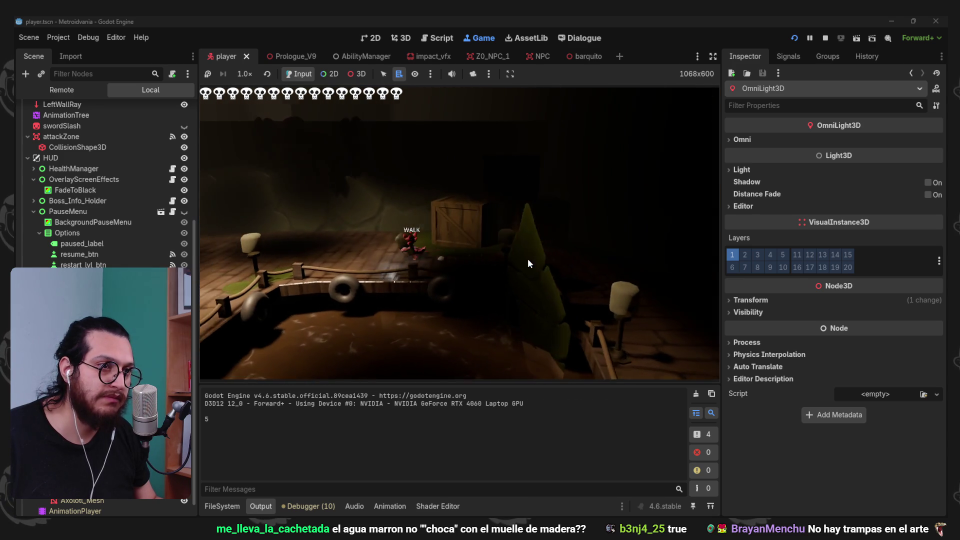
key(space)
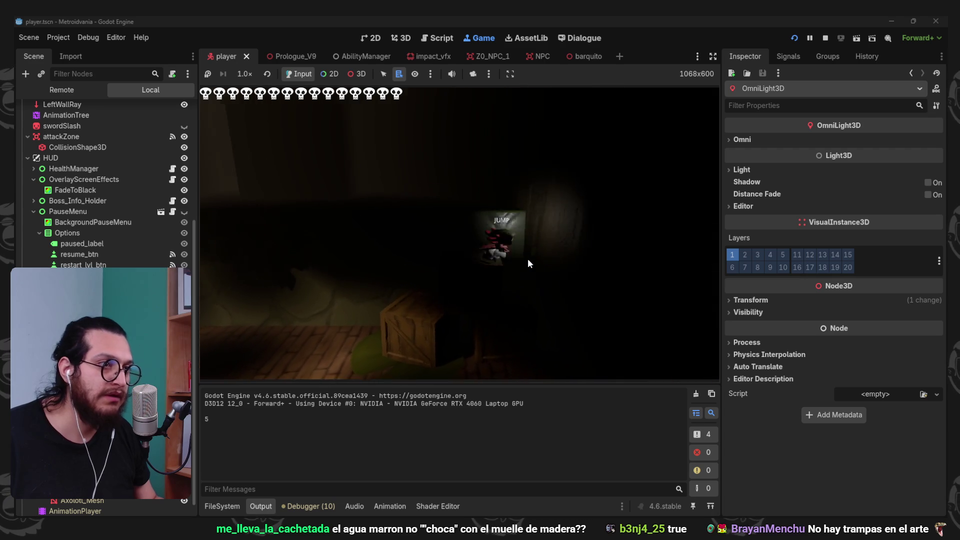
key(space)
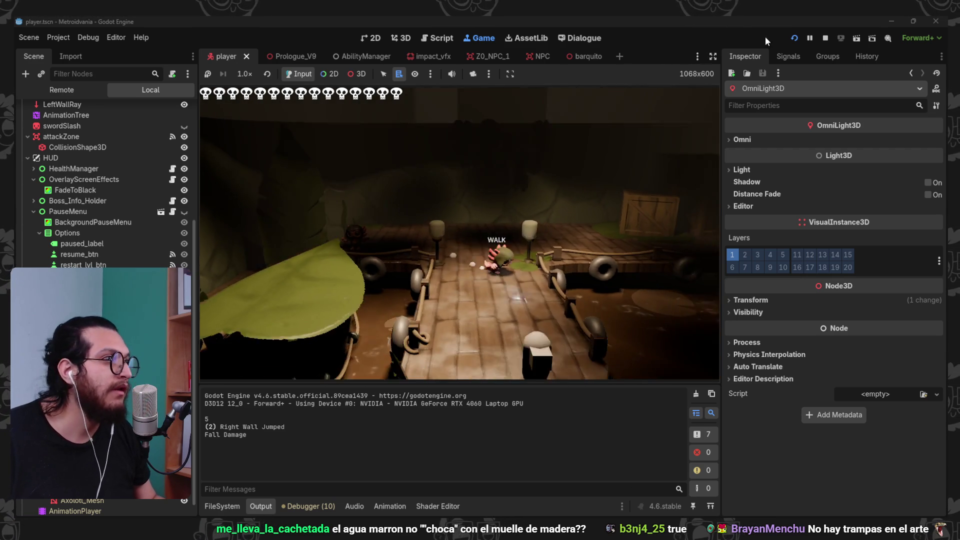
click(825, 38)
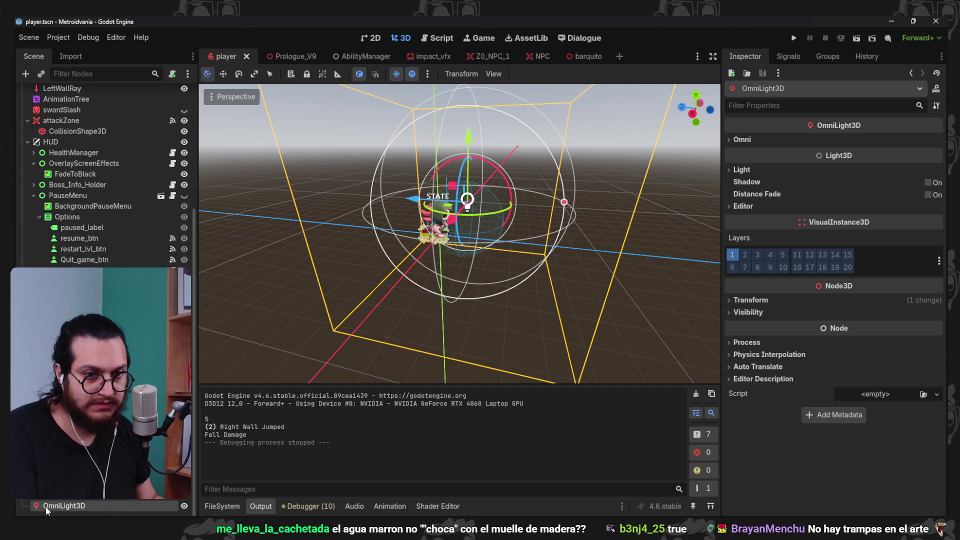
- Delete the OmniLight3D from the player scene and save it
key(Delete)
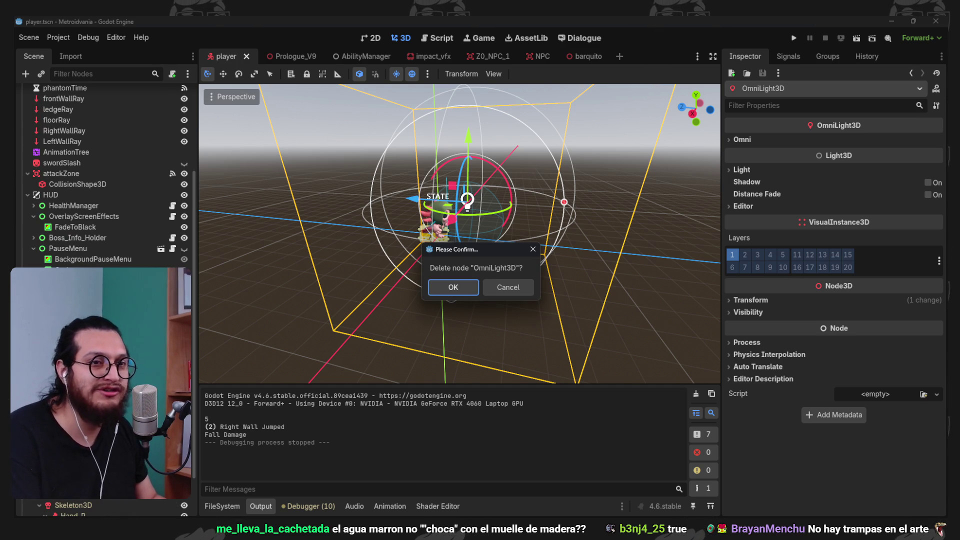
click(461, 291)
key(ctrl+s)
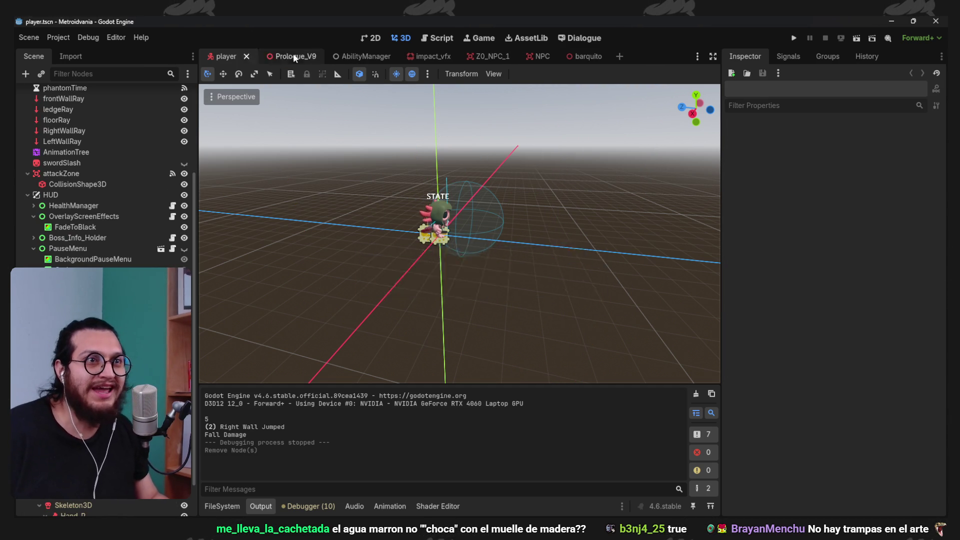
- Return to the Prologue_V9 scene, look it over, and relaunch the game
click(293, 56)
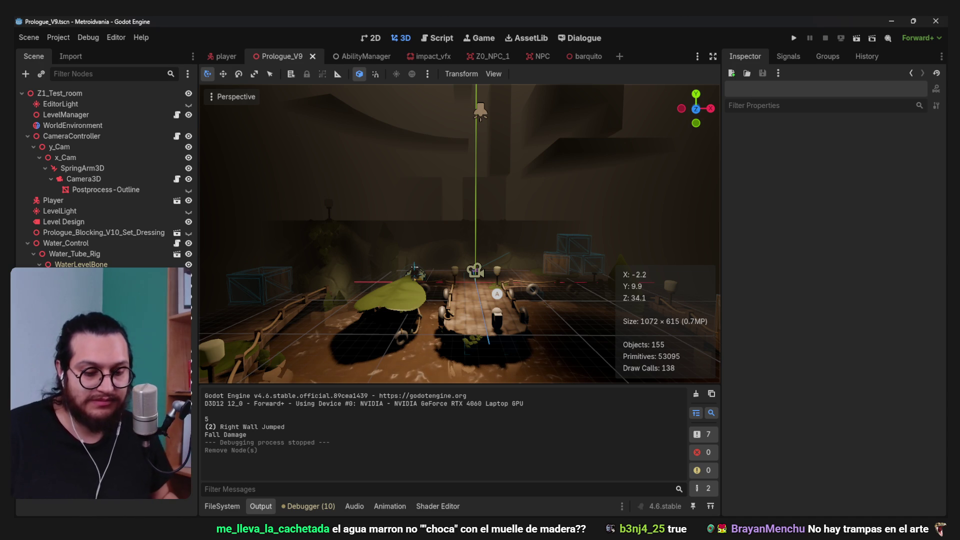
scroll(537, 174, up, 3)
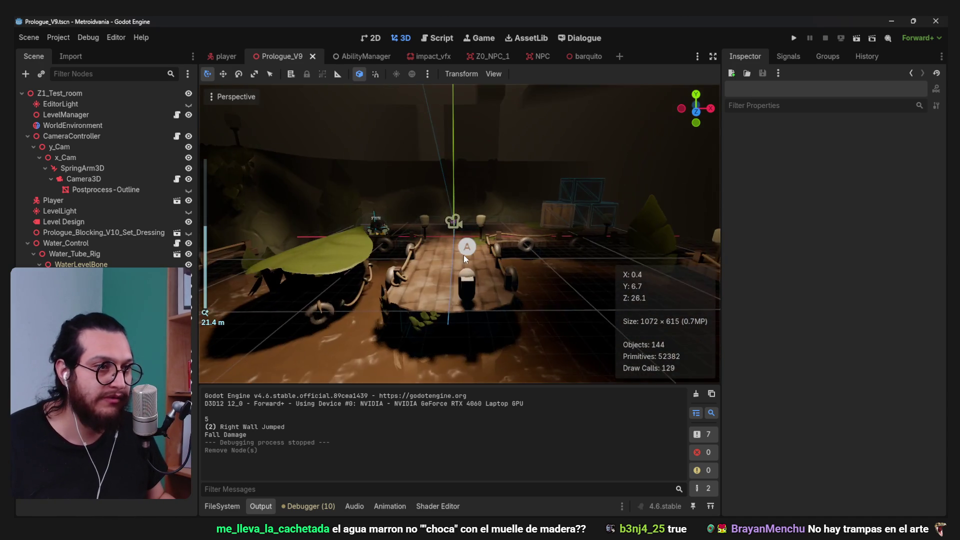
scroll(460, 260, down, 2)
scroll(463, 269, down, 2)
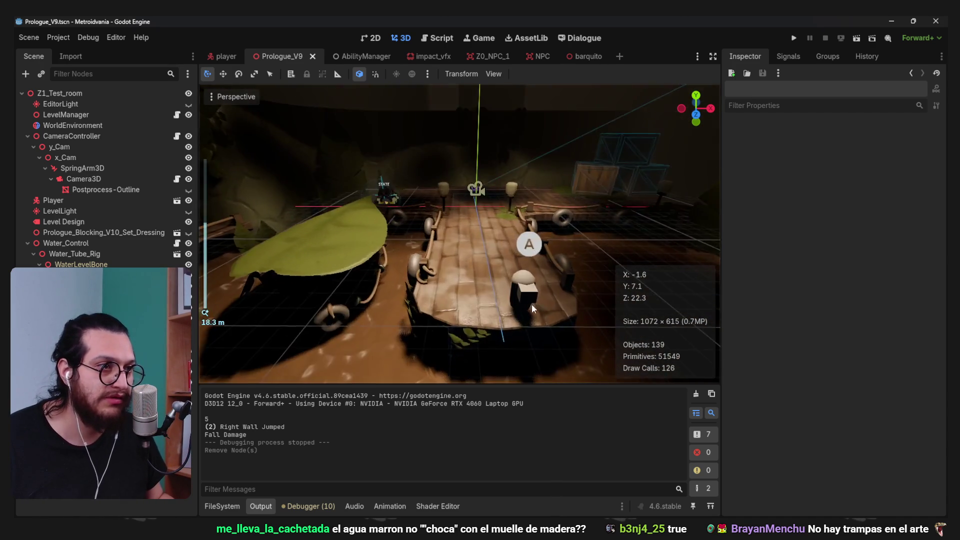
scroll(466, 192, down, 2)
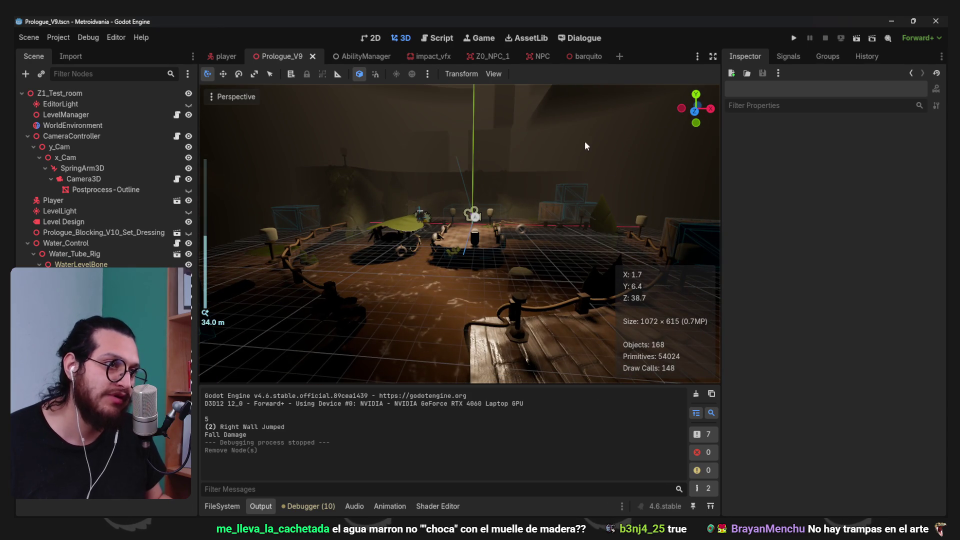
scroll(542, 266, up, 8)
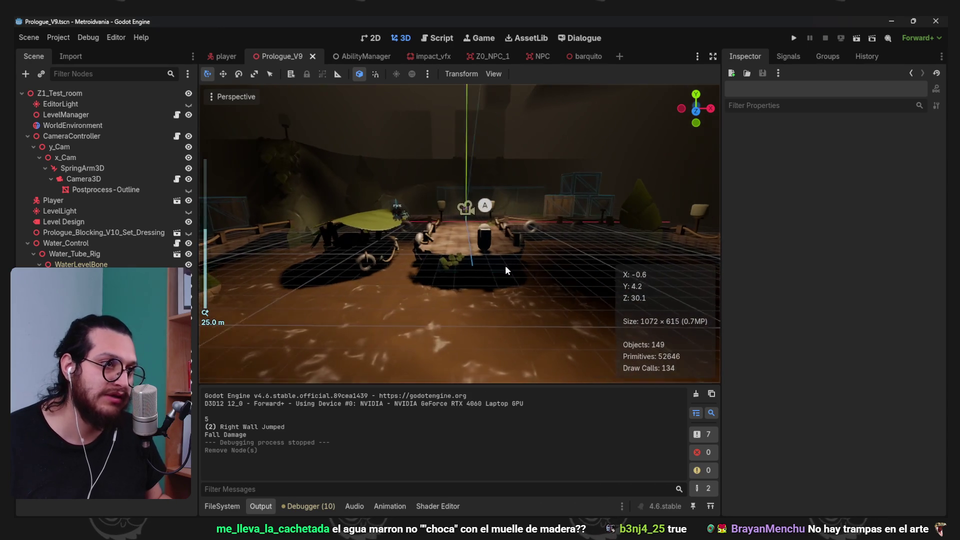
click(794, 40)
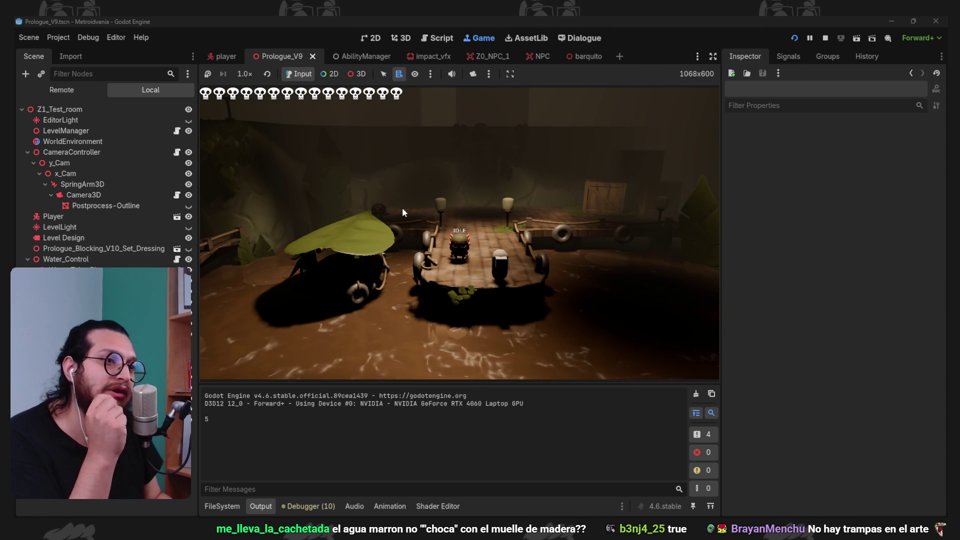
- Try grey, then darker grey 404040, as the WorldEnvironment ambient light colour
click(71, 142)
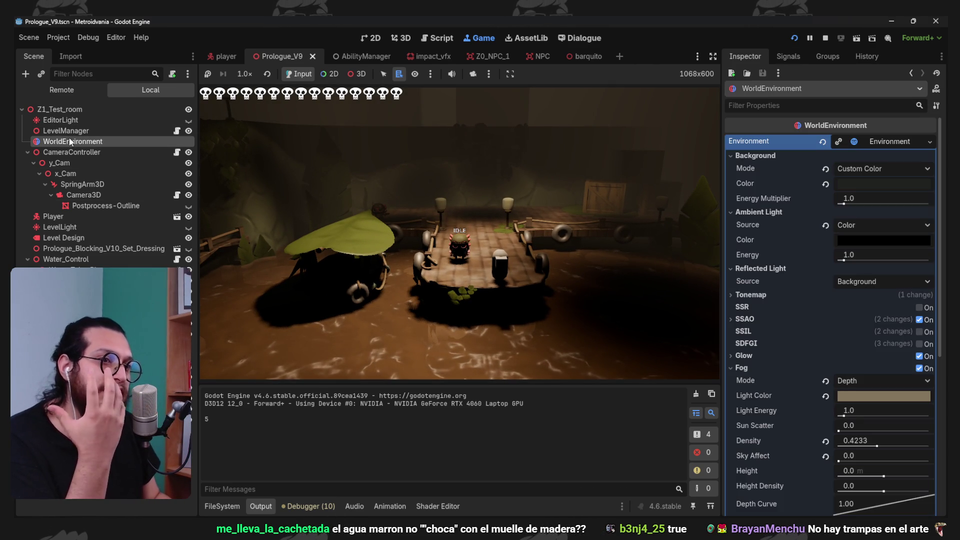
click(850, 240)
drag(936, 293, 936, 280)
click(769, 248)
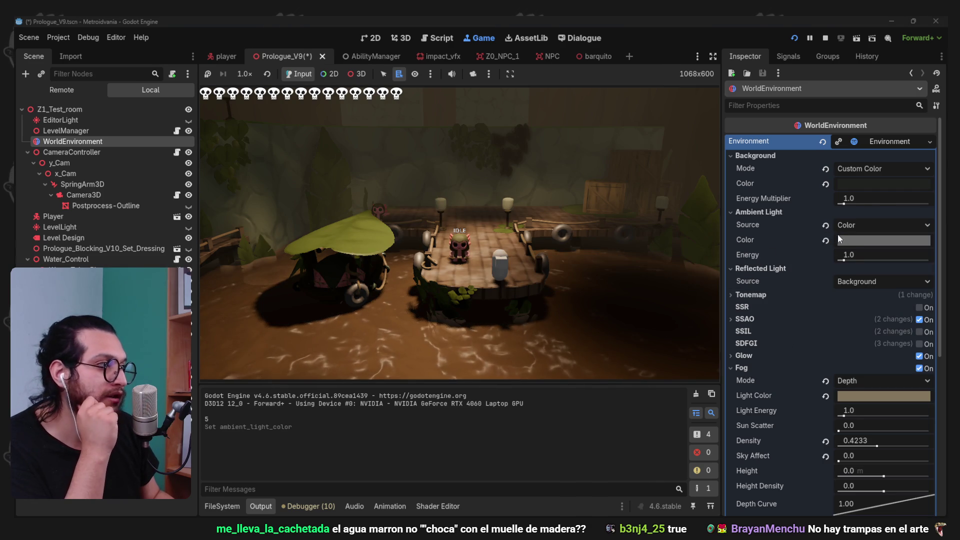
click(845, 240)
text(404040)
key(Return)
click(777, 251)
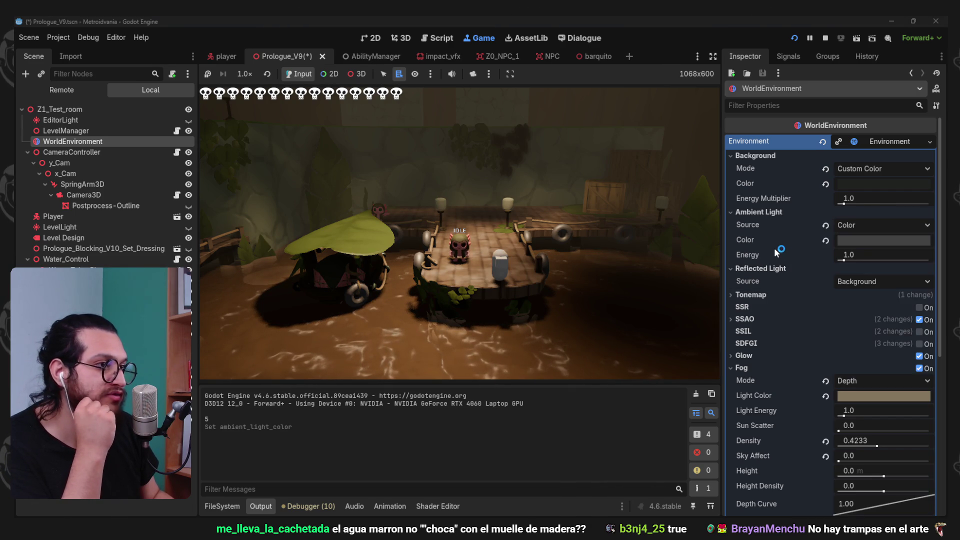
- Try brown, blue-grey and green ambient light colours in turn
click(855, 241)
click(870, 310)
click(767, 230)
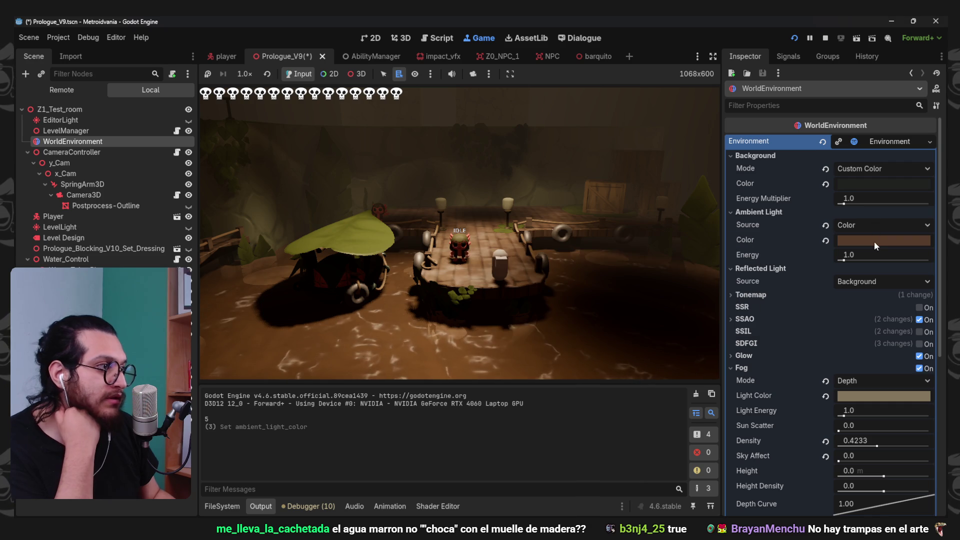
click(873, 241)
click(864, 257)
click(768, 244)
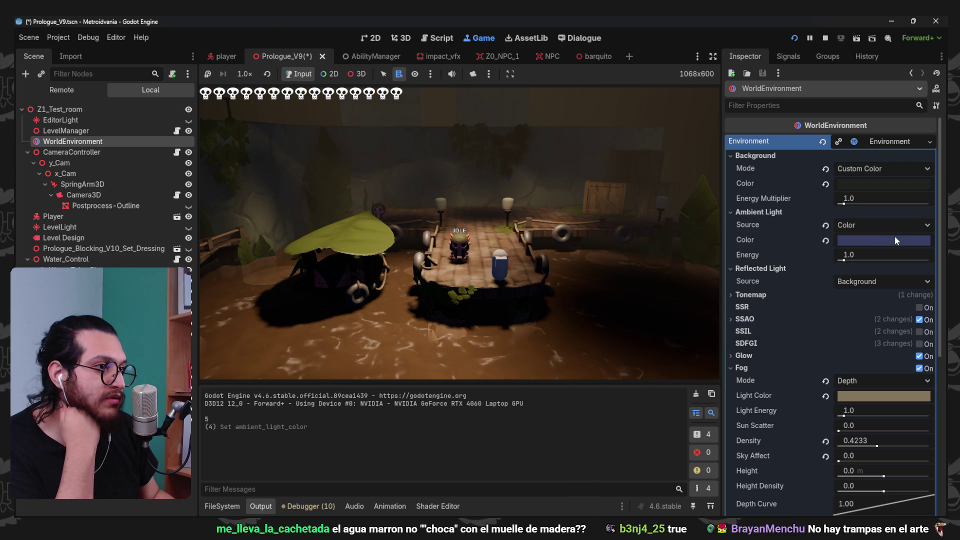
click(890, 241)
click(848, 286)
click(769, 245)
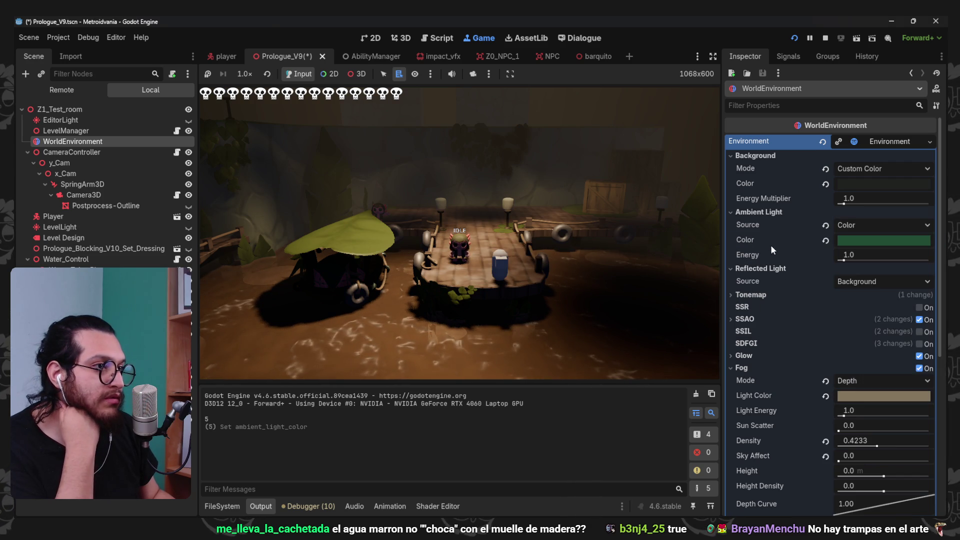
- Settle the ambient light on brown and walk the character to check it
click(875, 243)
click(865, 291)
click(787, 257)
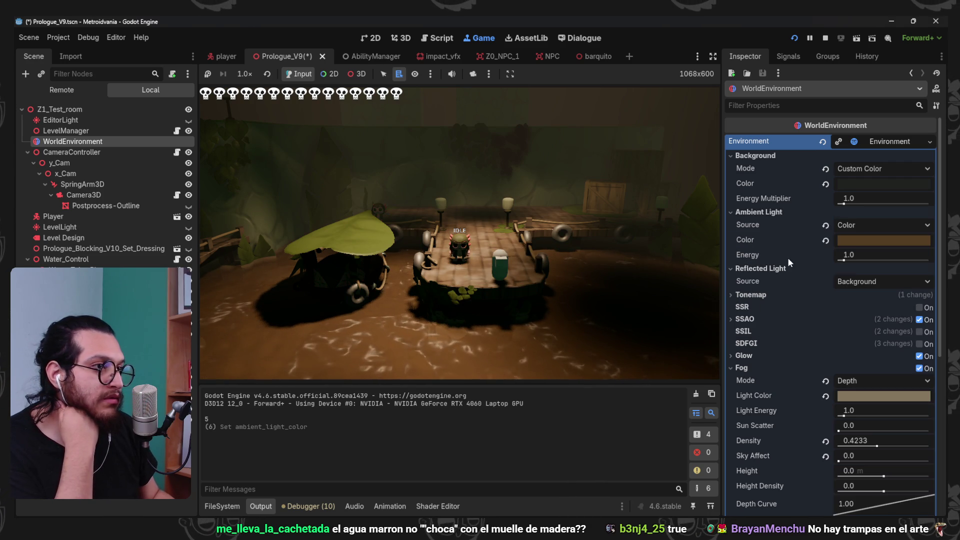
click(888, 241)
click(757, 235)
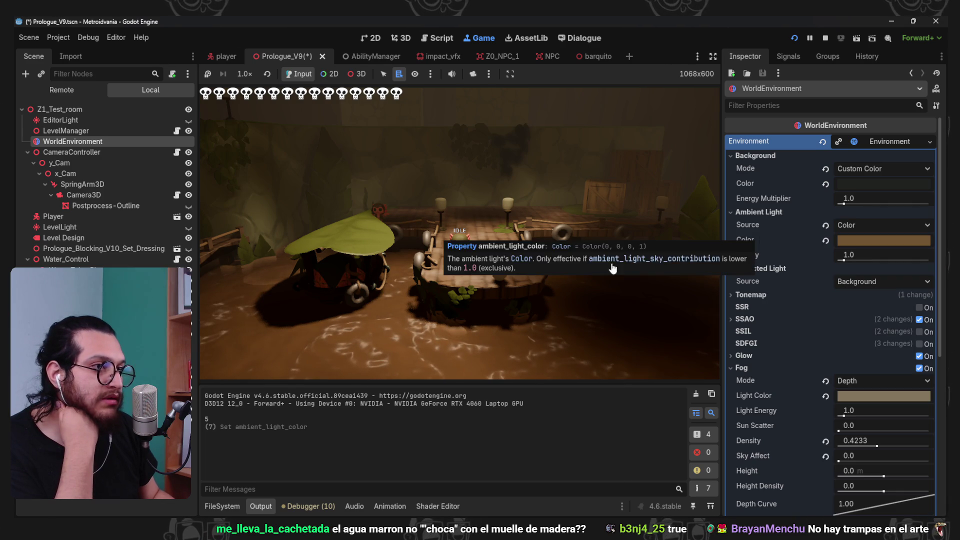
key(w)
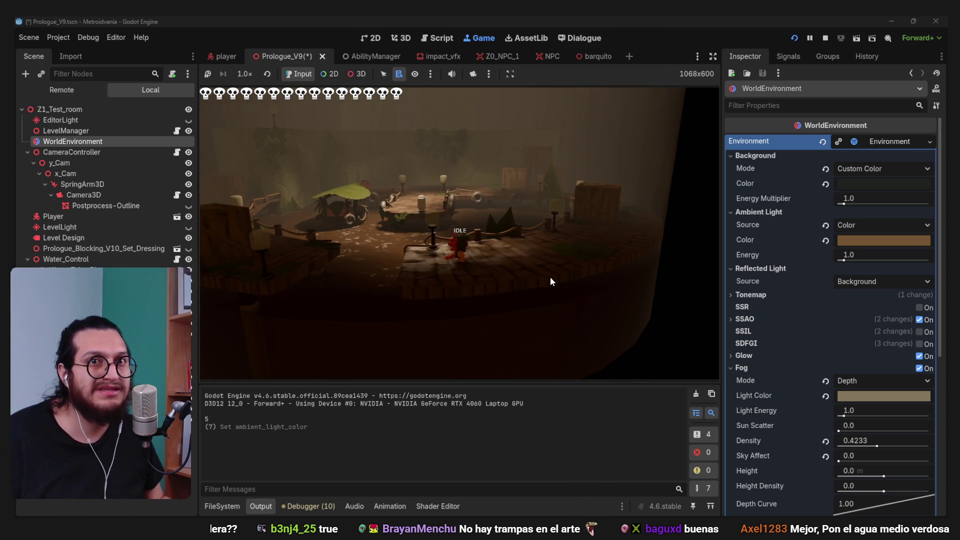
- Raise fog Sky Affect to 1.0, try a darker fog light colour, then undo it
scroll(810, 401, down, 2)
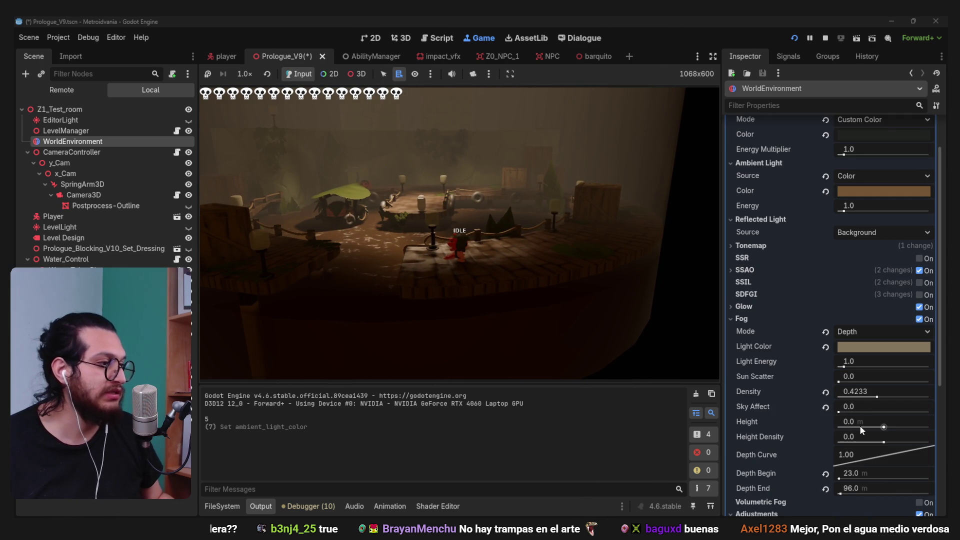
drag(843, 413, 928, 412)
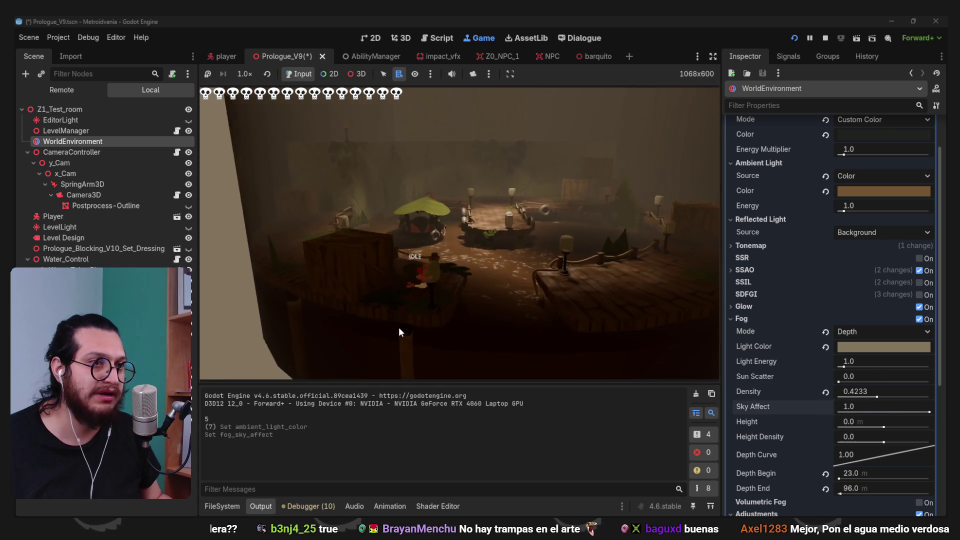
key(space)
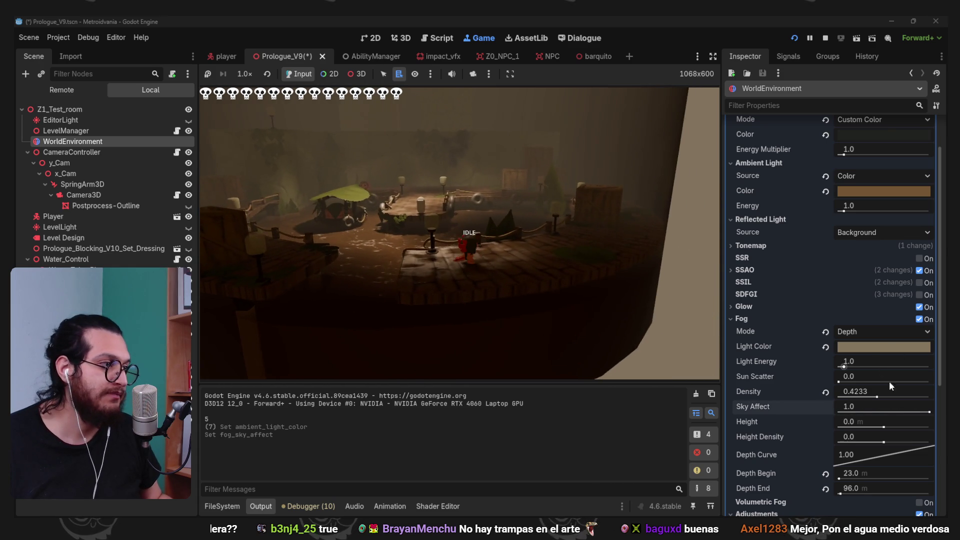
click(867, 346)
click(936, 135)
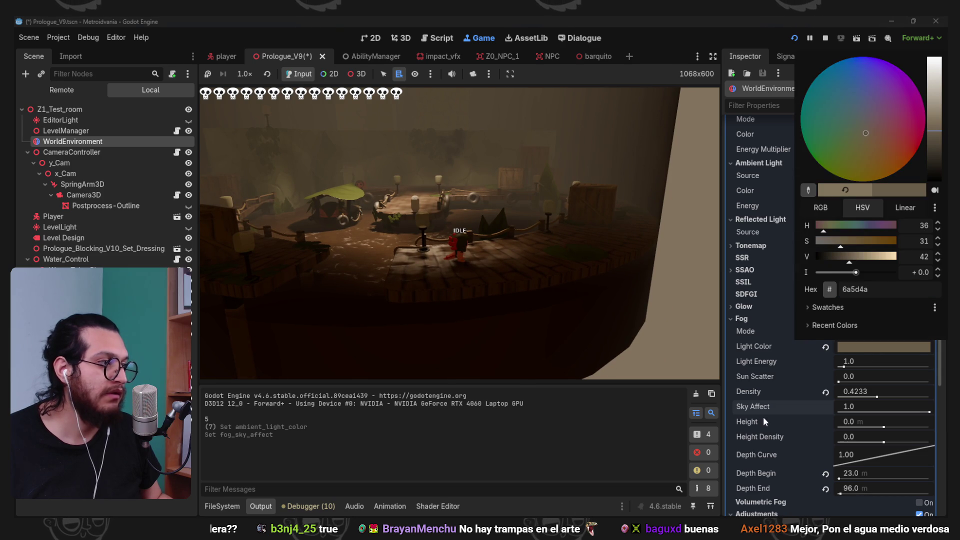
click(768, 422)
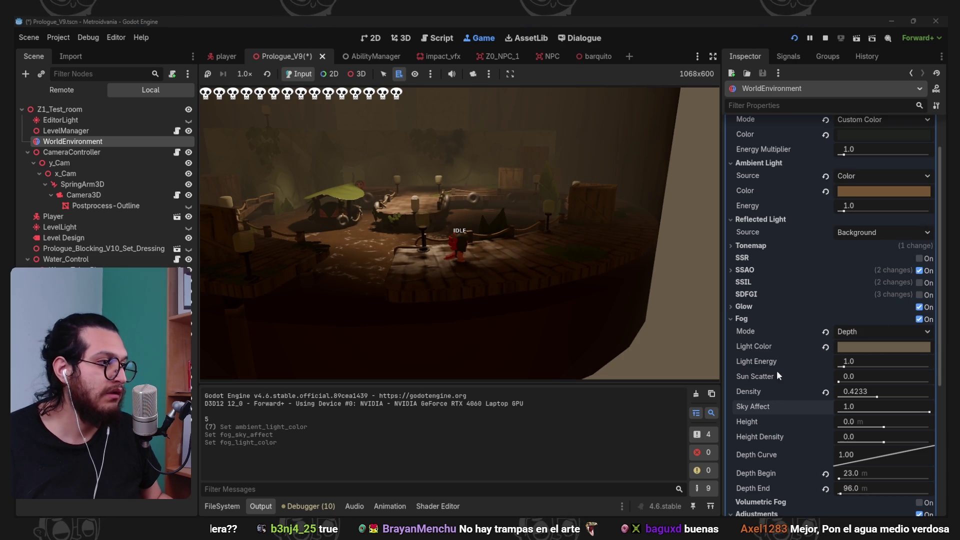
key(ctrl+z)
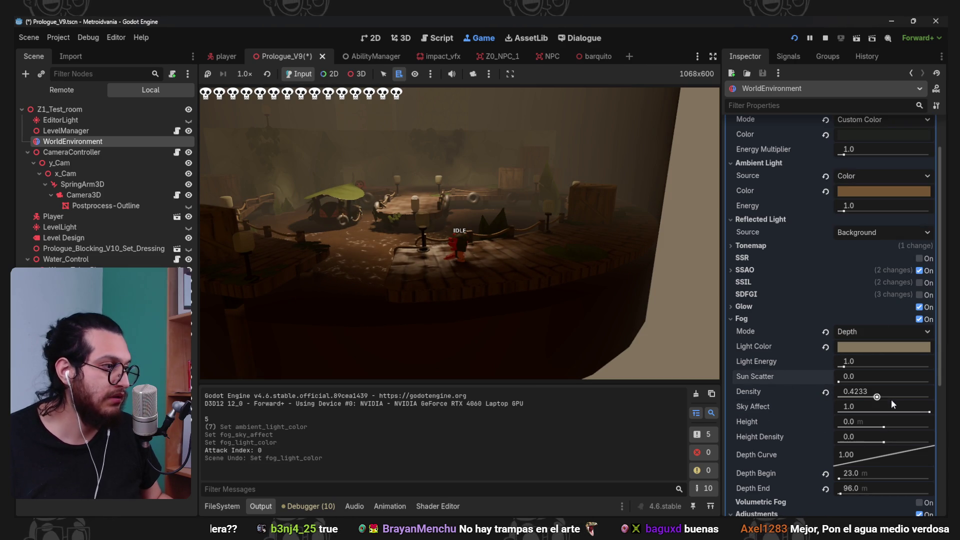
- Lower fog Sky Affect to 0.059, play-test the darker dock, and show the Physical_Materials folder
mouse_move(921, 414)
mouse_down()
mouse_move(832, 415)
mouse_move(859, 413)
mouse_move(844, 415)
mouse_up()
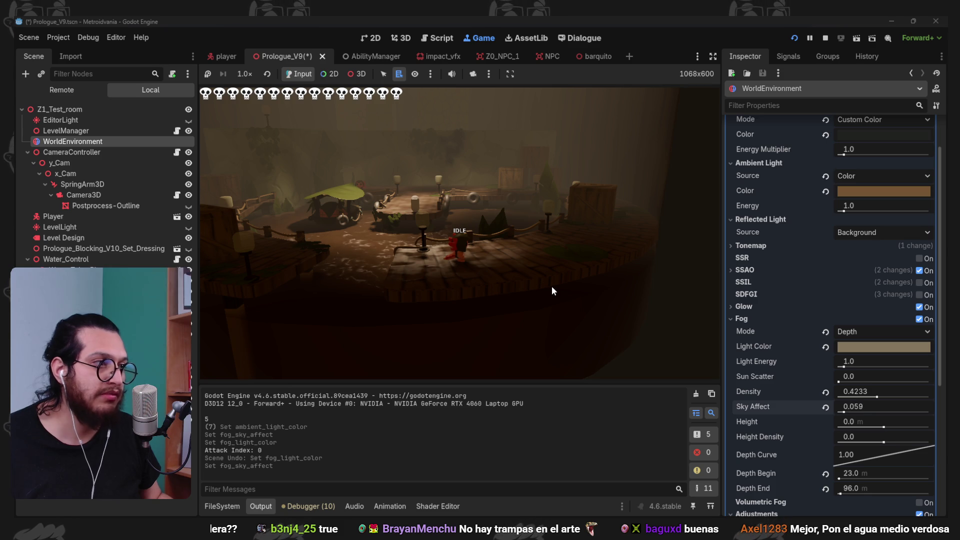
key(d)
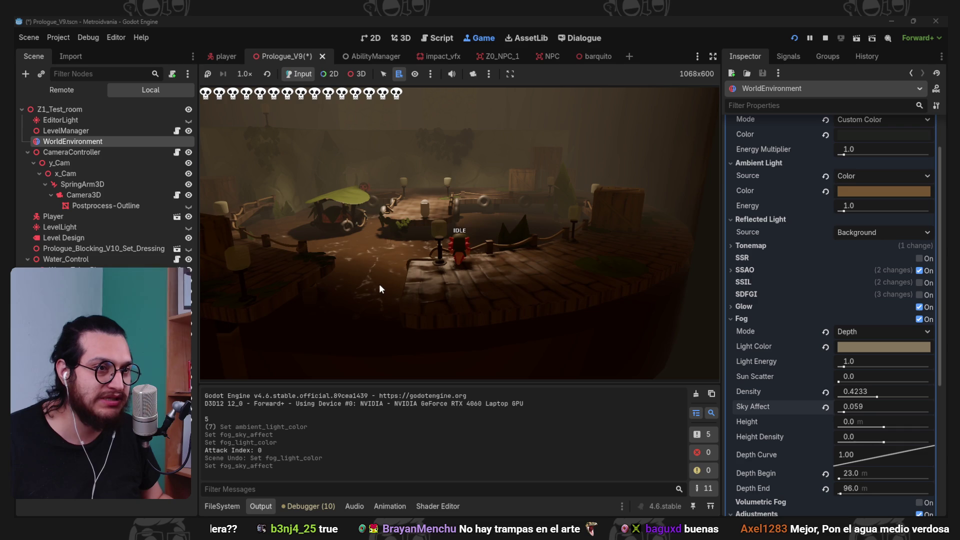
click(253, 507)
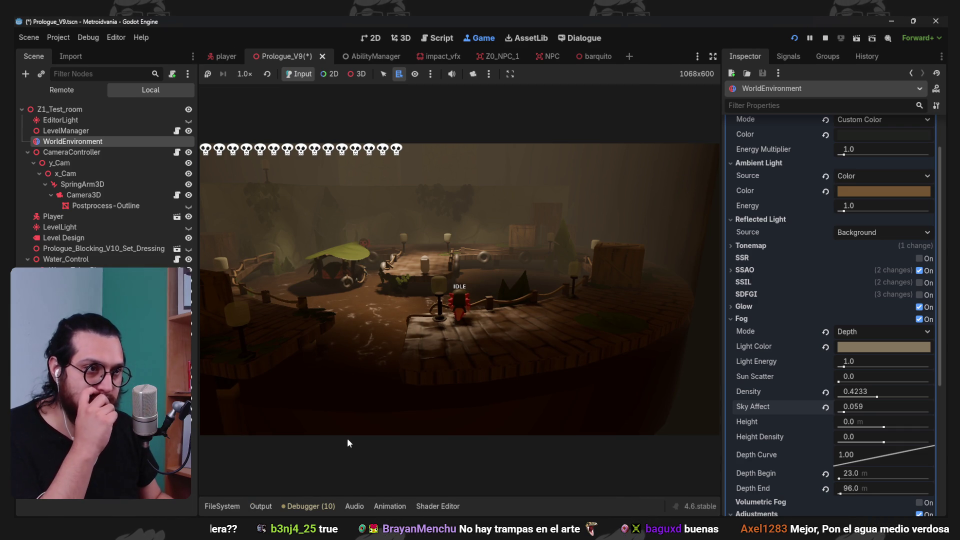
click(501, 328)
key(a)
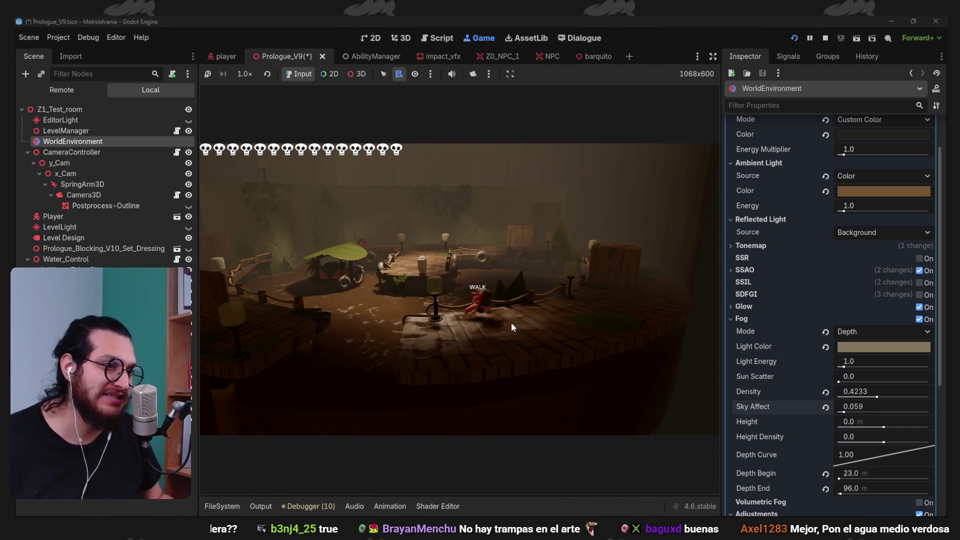
key(d)
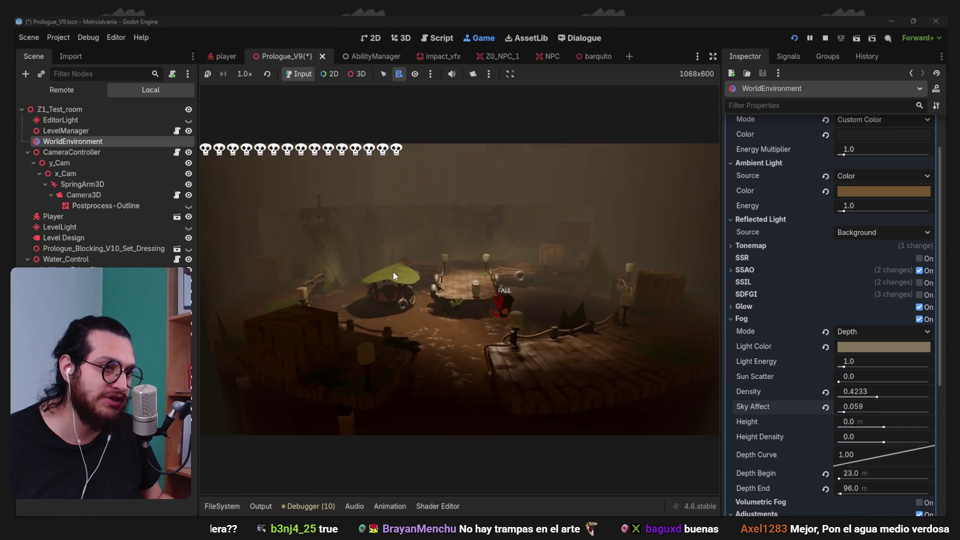
key(space)
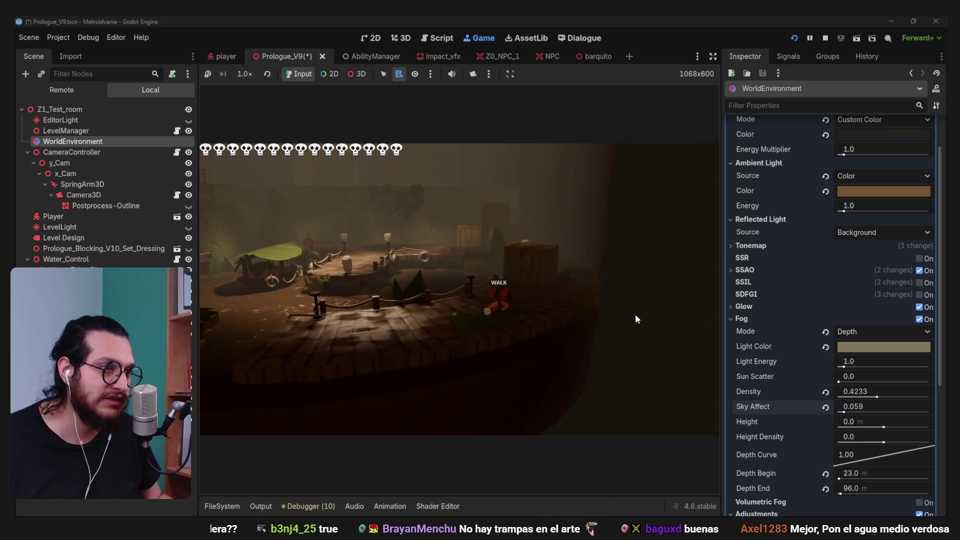
key(a)
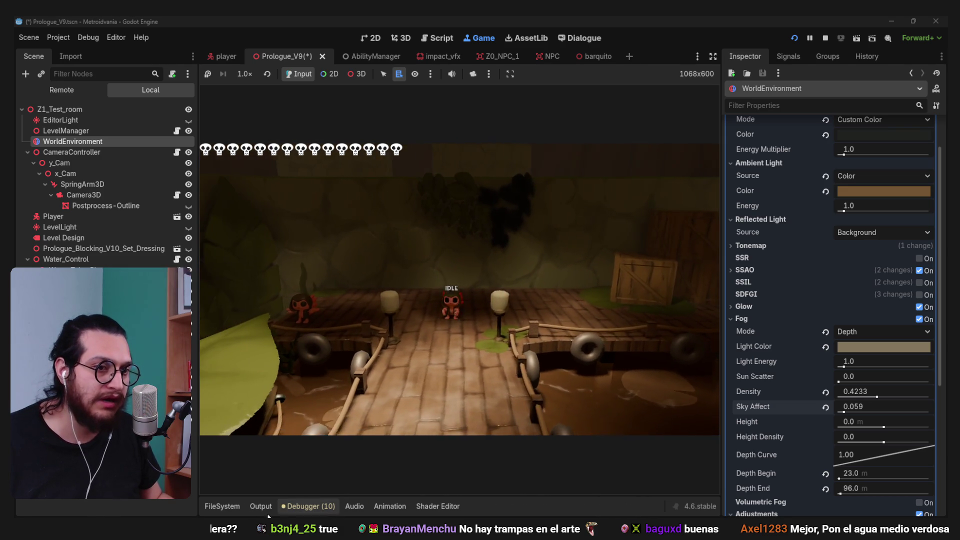
click(238, 507)
click(475, 180)
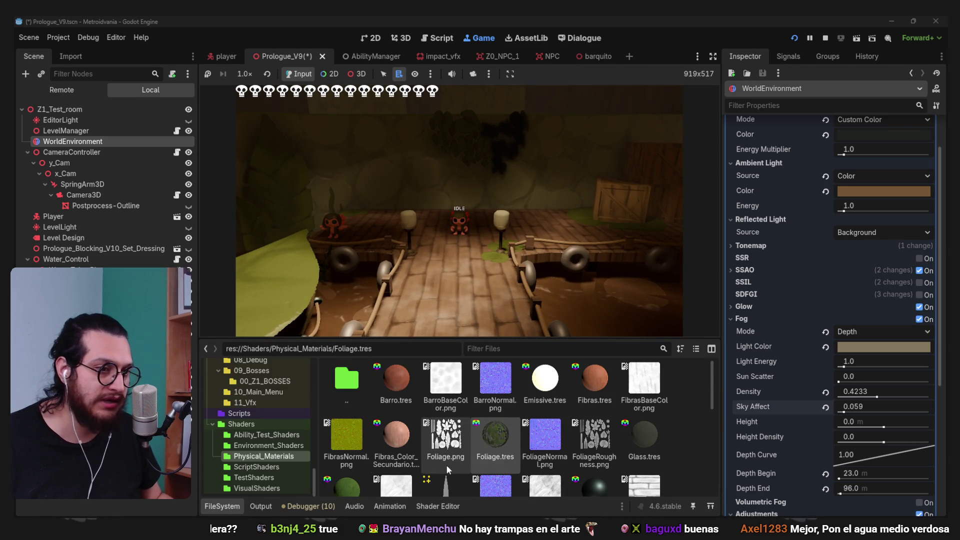
- Select the Rocks.tres material and try a brownish grey albedo colour
scroll(451, 463, down, 3)
click(526, 452)
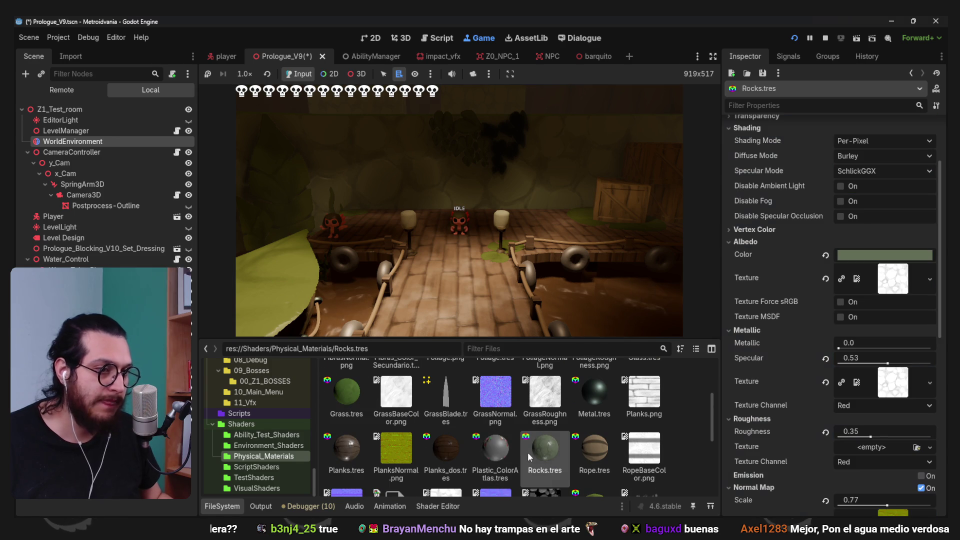
click(475, 380)
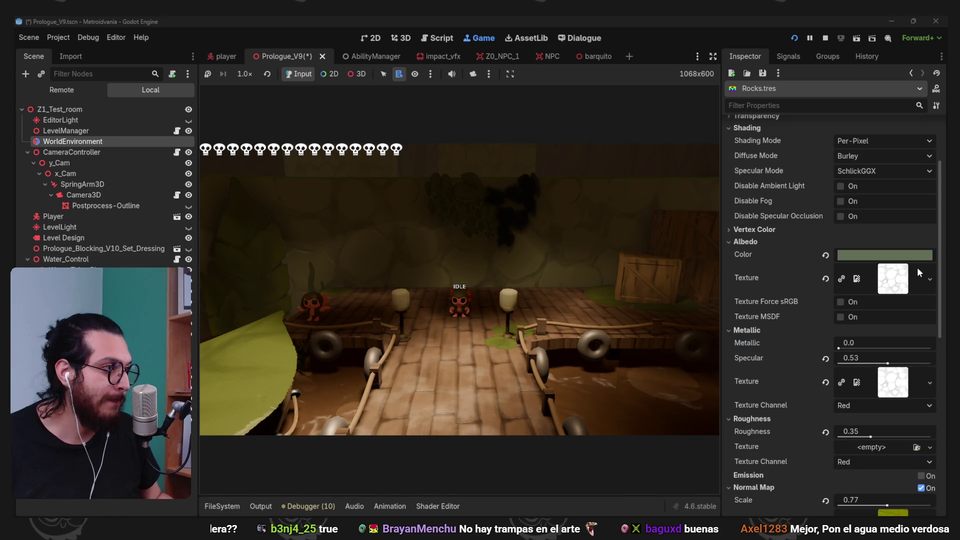
click(907, 255)
click(863, 291)
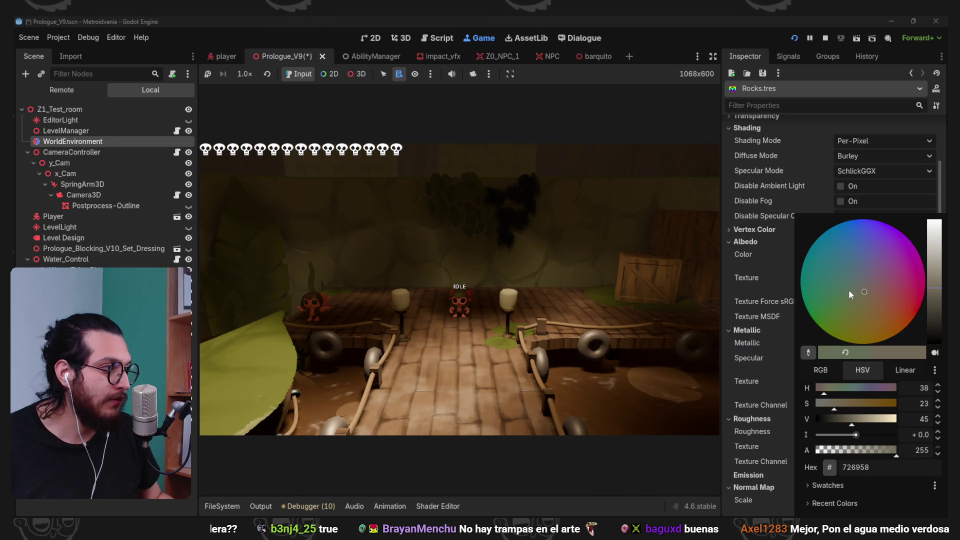
click(769, 277)
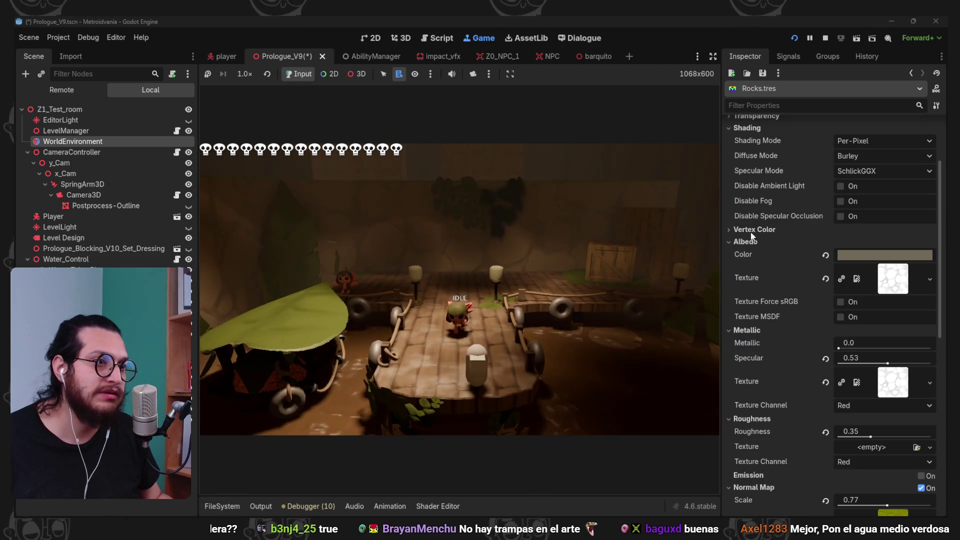
- Try greenish grey and other grey albedo colours, undoing back to the original olive
click(858, 254)
click(854, 284)
click(768, 277)
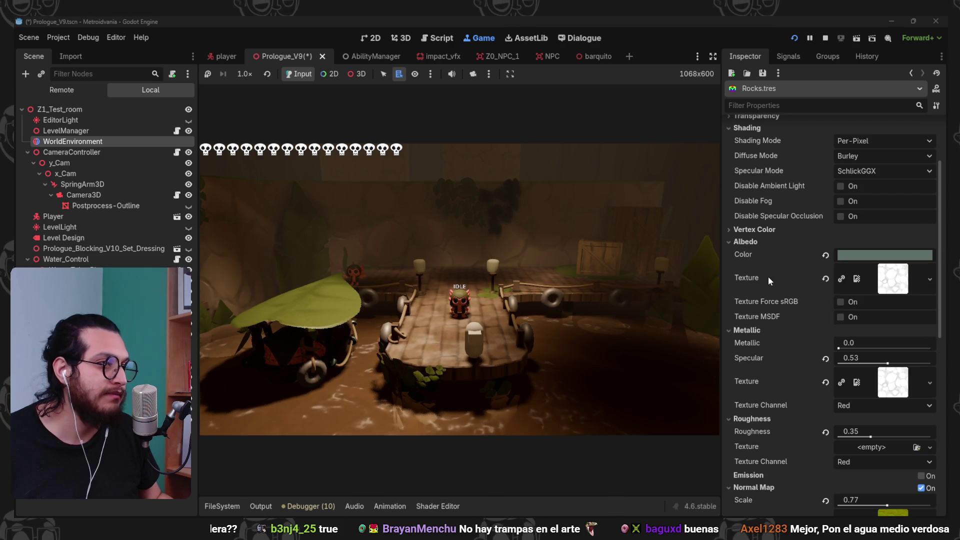
key(ctrl+z)
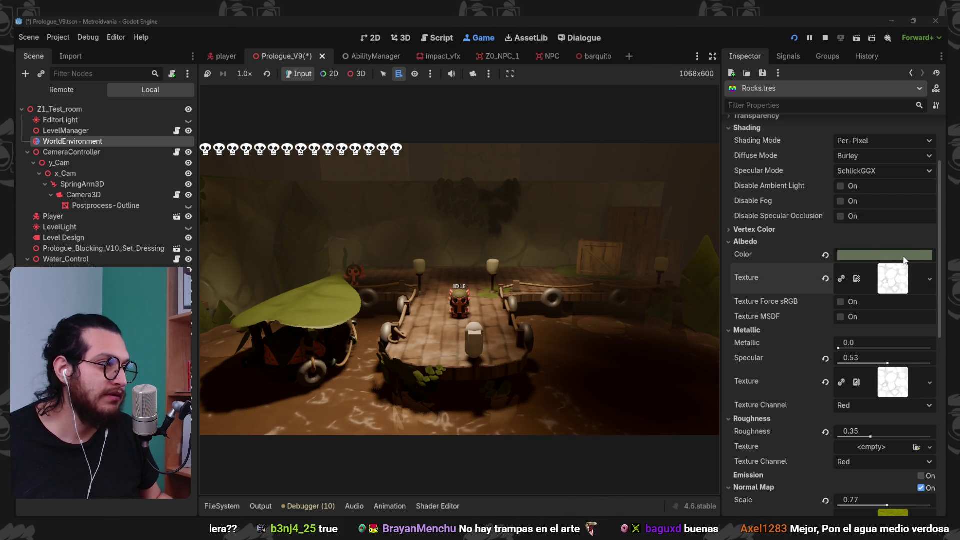
click(890, 254)
click(787, 265)
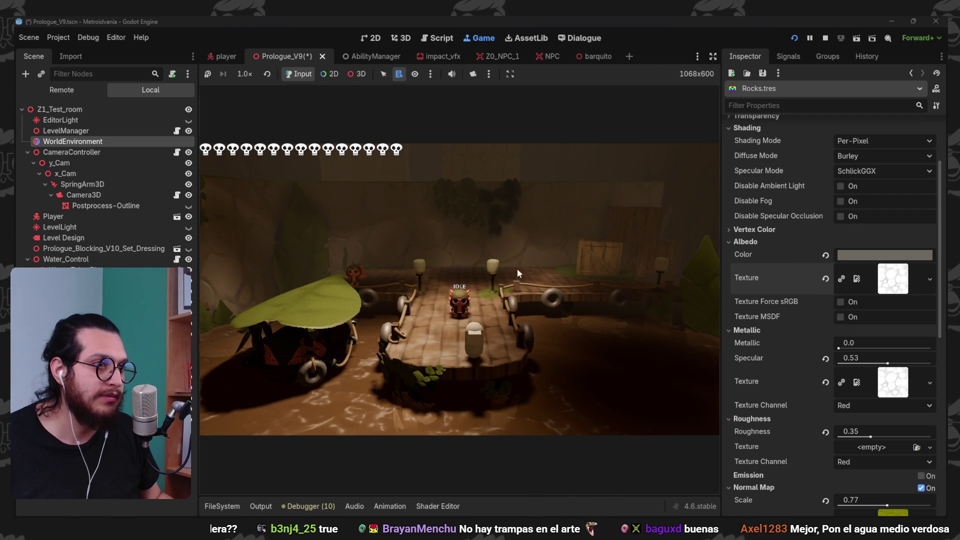
key(ctrl+z)
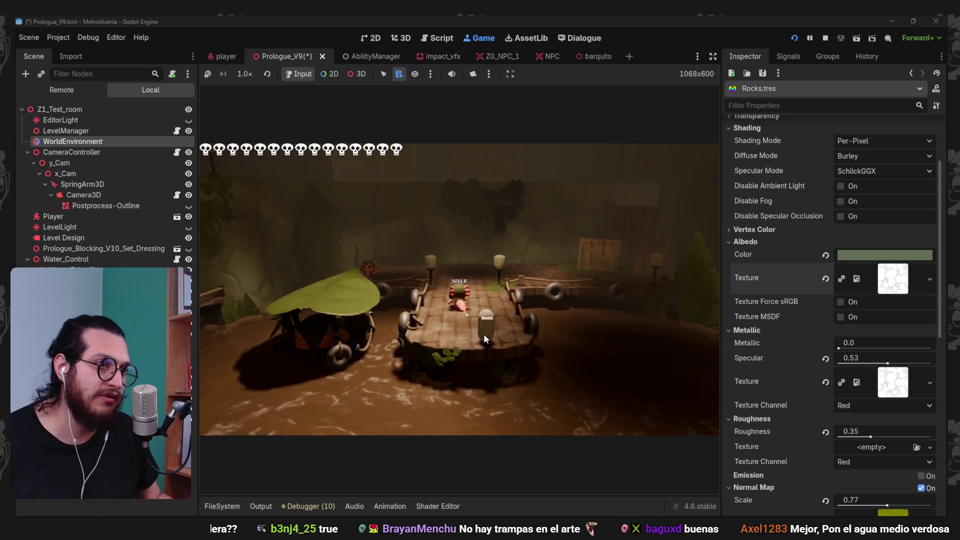
- Set the rocks' albedo to muted grey 6b6a62 and walk the character in-game
click(859, 254)
click(862, 284)
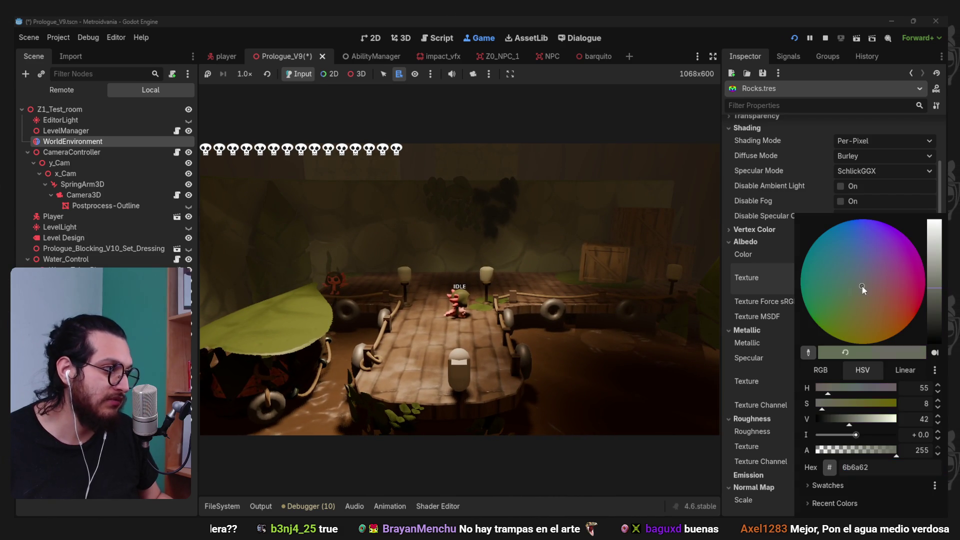
click(751, 301)
key(w)
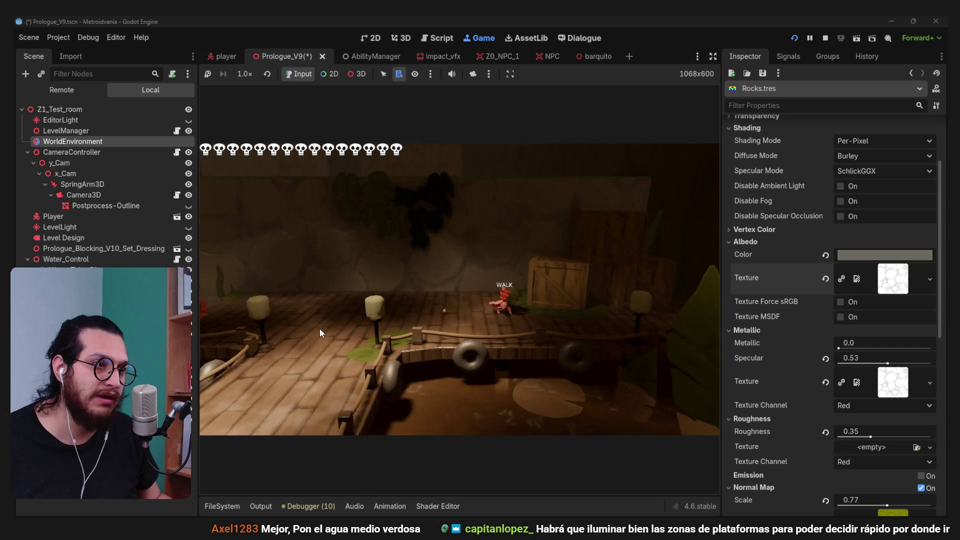
- Play-test by dashing, walking and jumping the character along the dock
key(shift)
key(w)
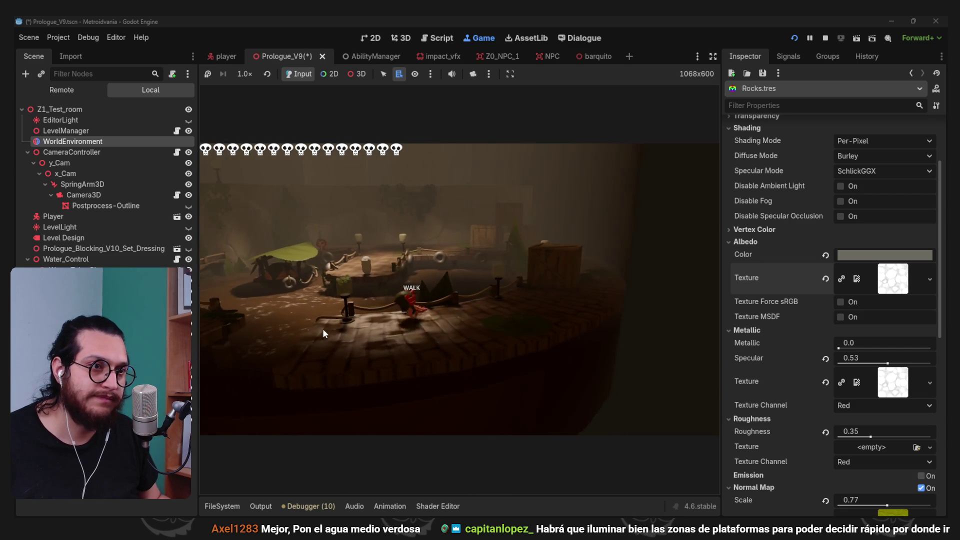
key(space)
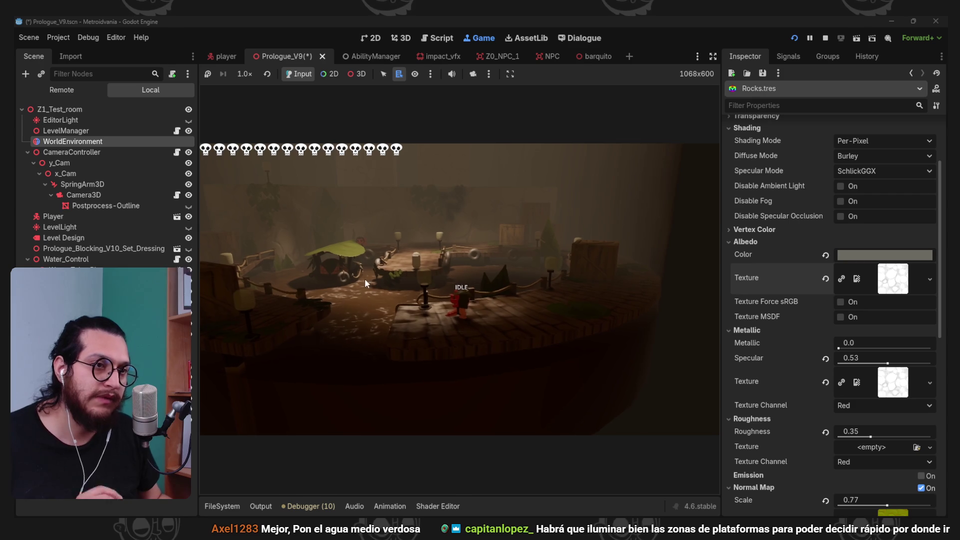
- On WorldEnvironment, collapse Fog, expand Glow, set Bloom to 0.38, then stop the game
key(alt+Left)
key(alt+Left)
key(alt+Left)
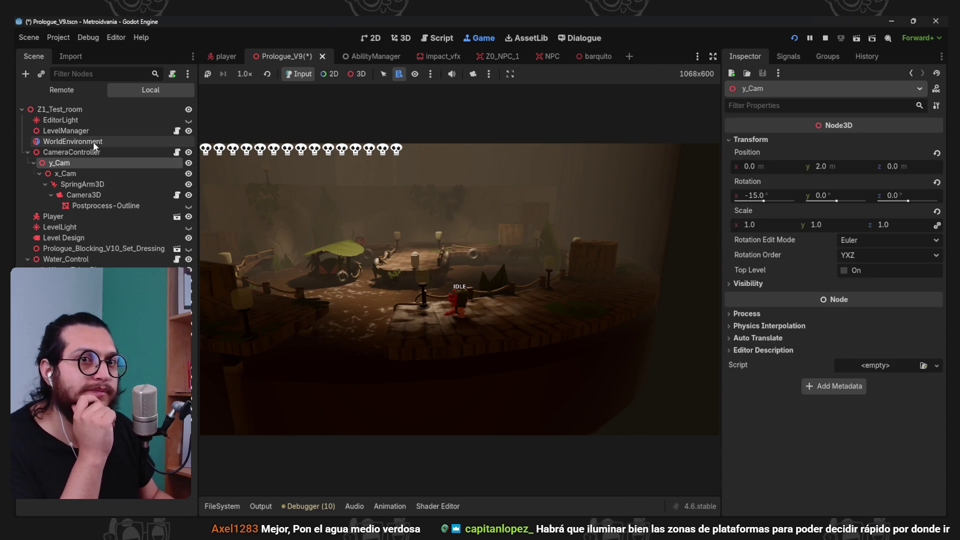
click(742, 319)
click(745, 307)
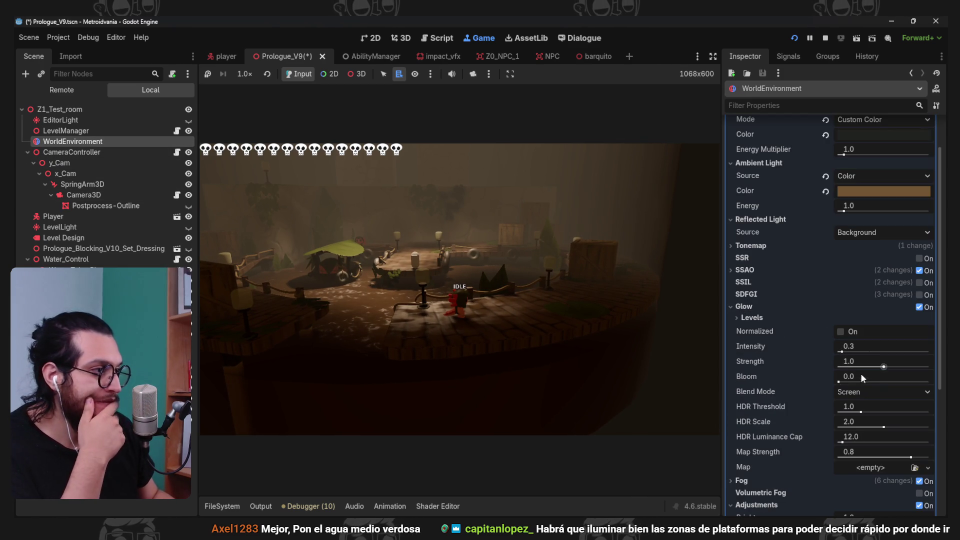
drag(866, 380, 878, 382)
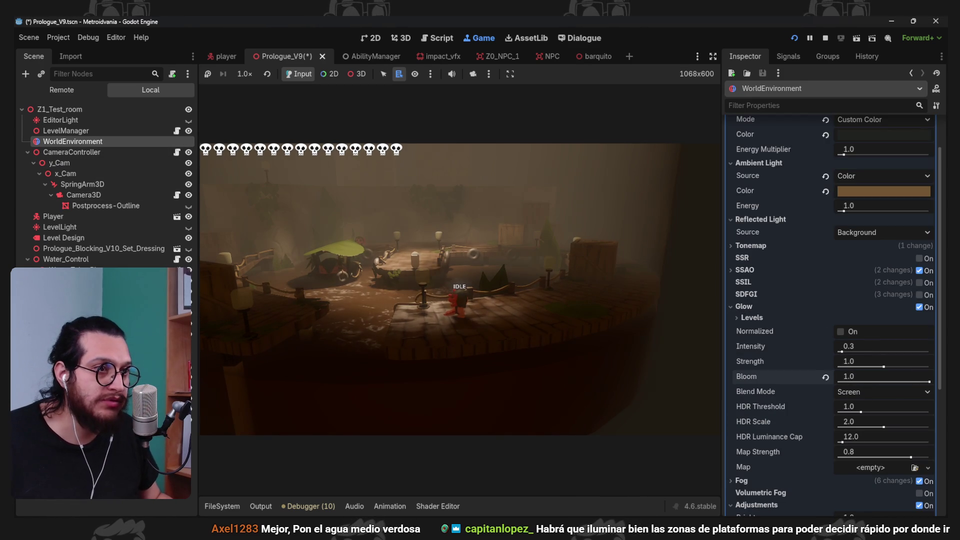
click(825, 377)
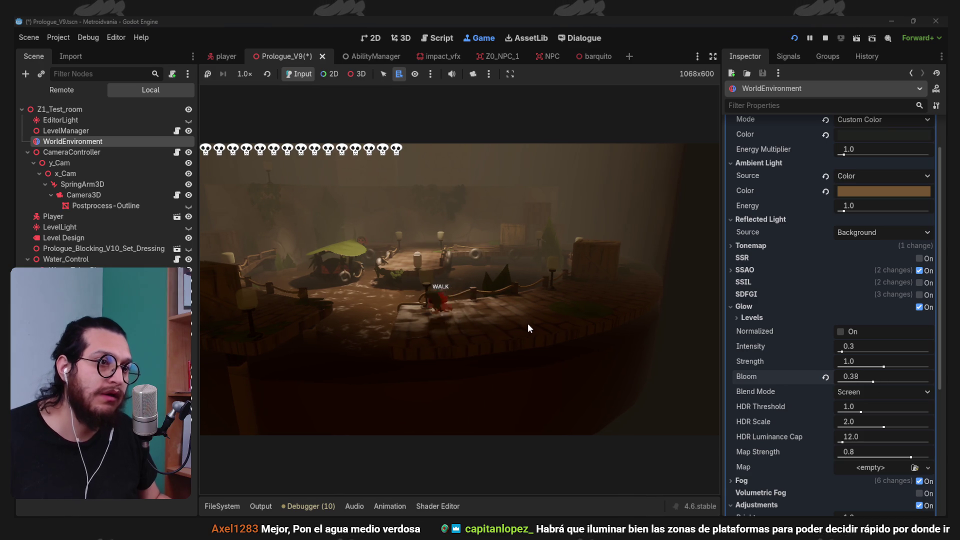
key(space)
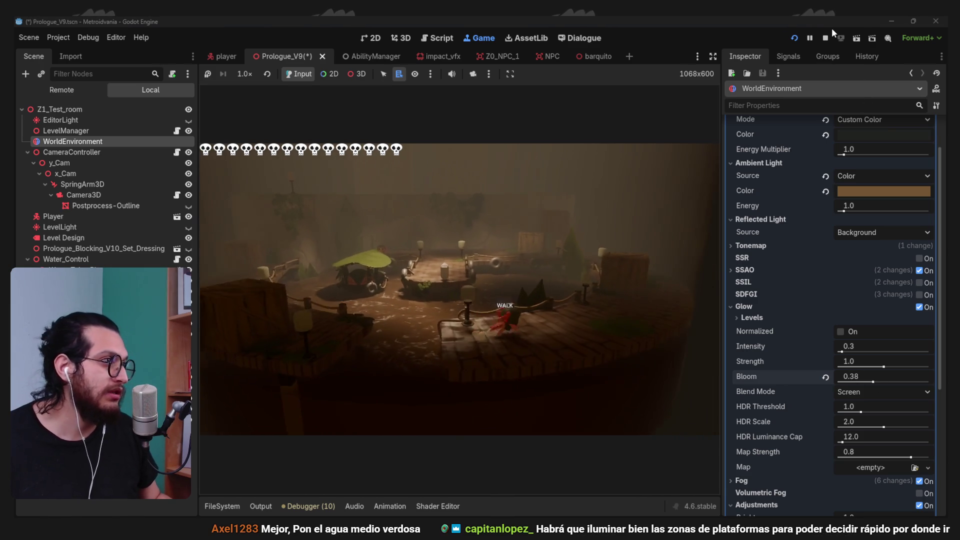
click(824, 38)
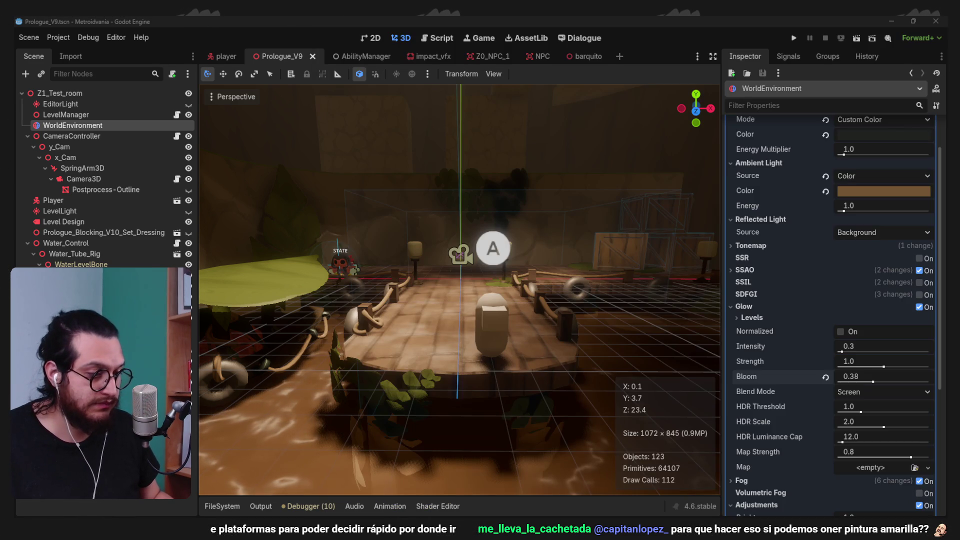
- Maximize Firefox and scroll the Patreon page to the 'Corrección de Color con LUT' post
drag(588, 449, 588, 17)
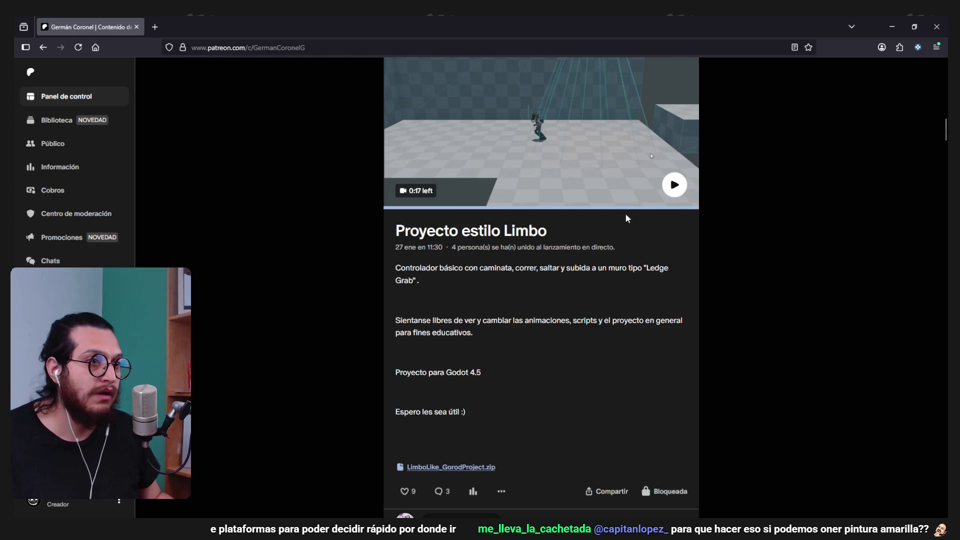
scroll(627, 220, down, 5)
scroll(680, 376, up, 4)
scroll(748, 329, down, 8)
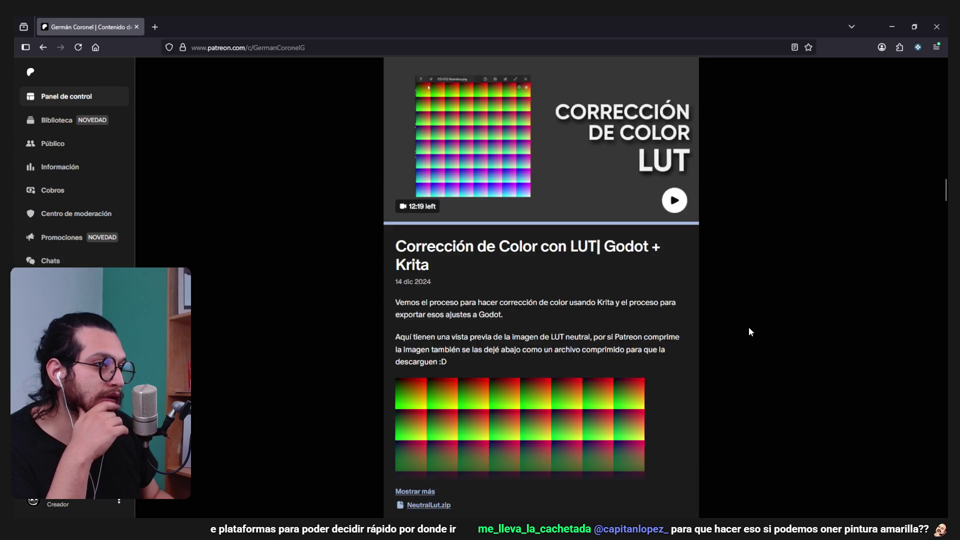
scroll(749, 327, up, 2)
scroll(748, 327, down, 4)
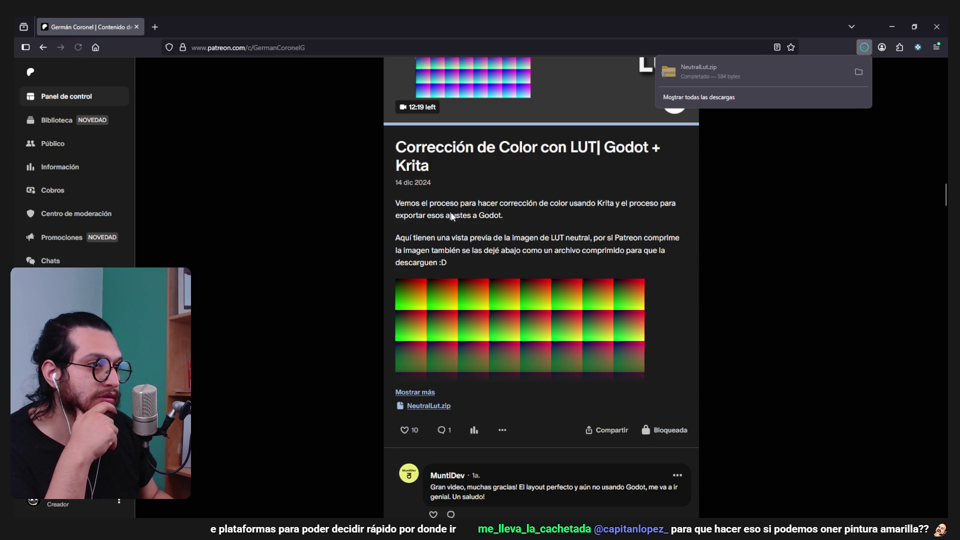
- Expand the full LUT post, download NeutralLut.zip and show the downloads list
click(434, 397)
scroll(611, 337, down, 4)
scroll(610, 336, up, 6)
scroll(593, 303, up, 2)
scroll(593, 303, down, 2)
scroll(592, 302, up, 1)
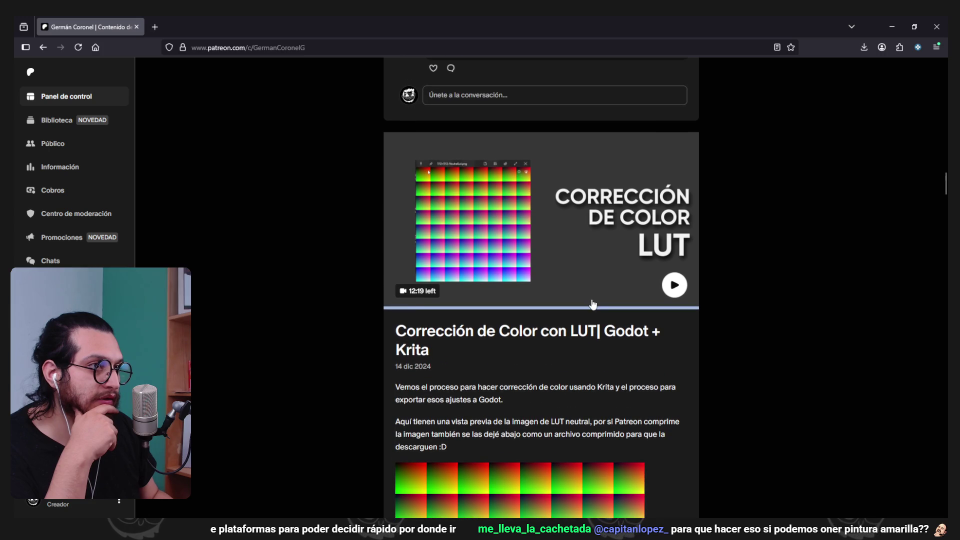
click(865, 49)
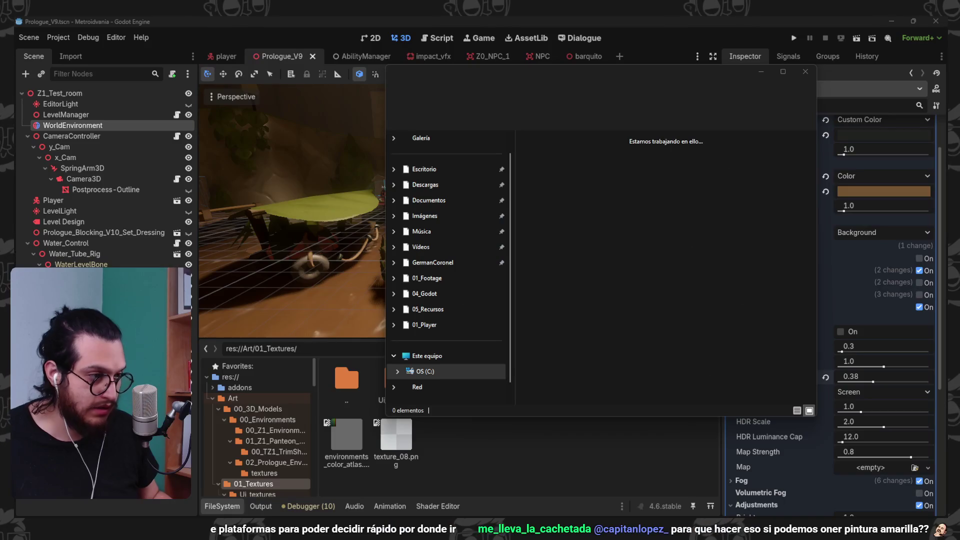
- Extract NeutralLut.zip into 01_Textures, open the NeutralLut folder and return to Godot
scroll(685, 382, down, 3)
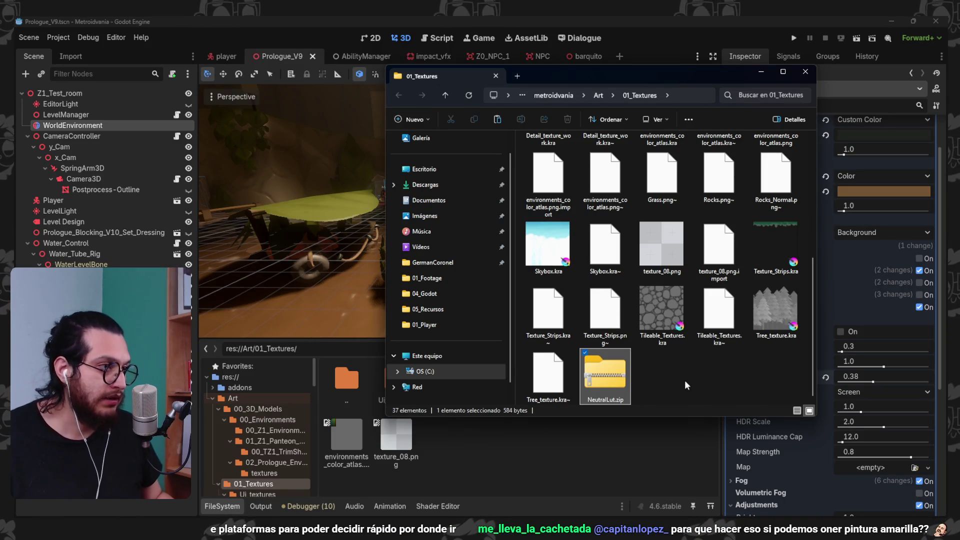
right_click(610, 377)
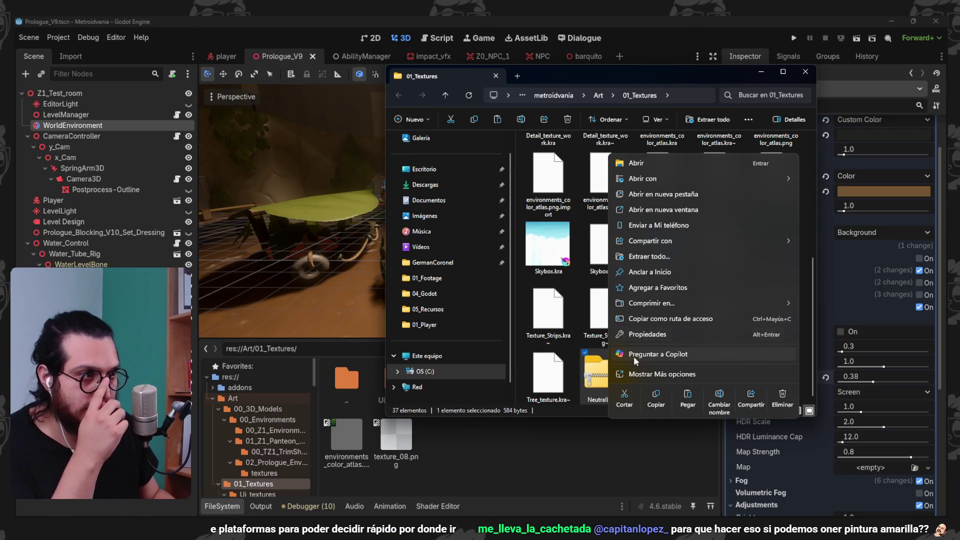
click(663, 255)
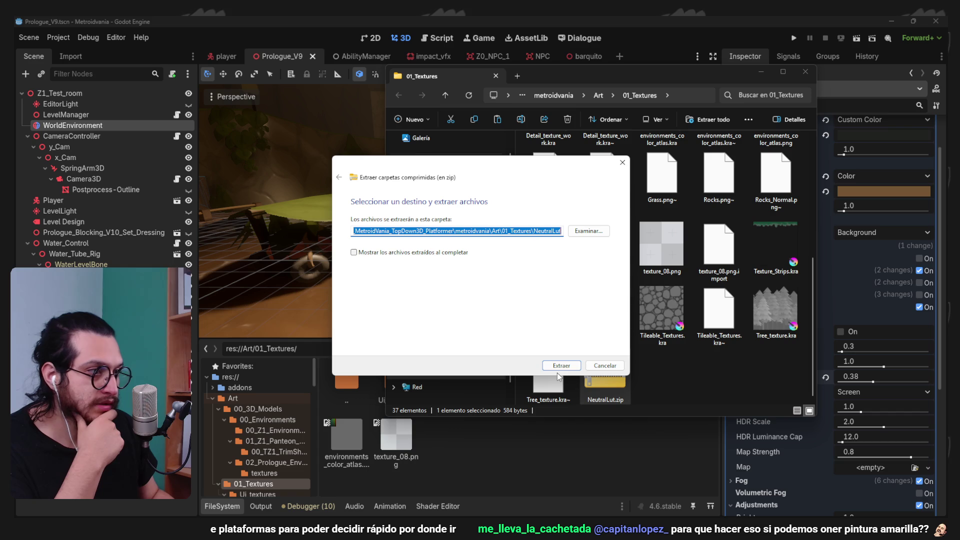
click(567, 367)
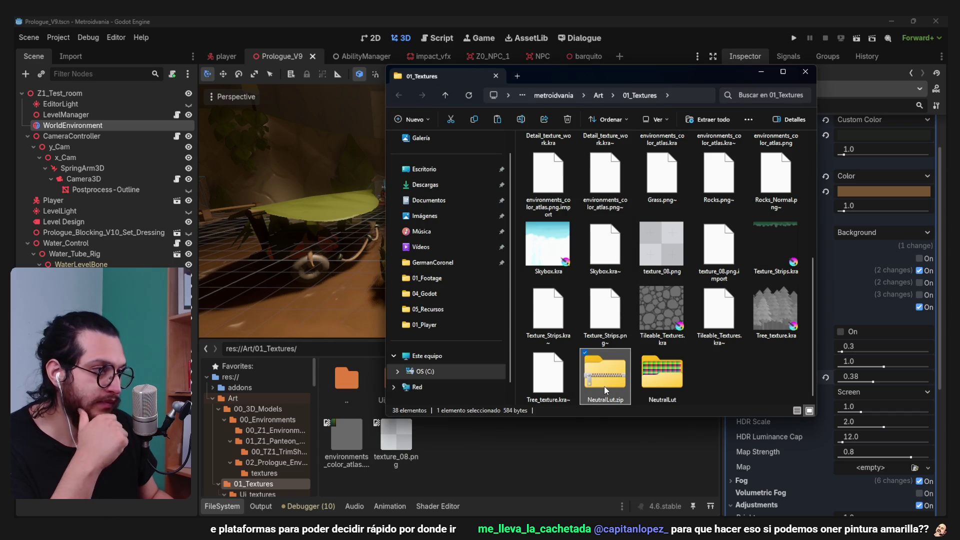
double_click(661, 373)
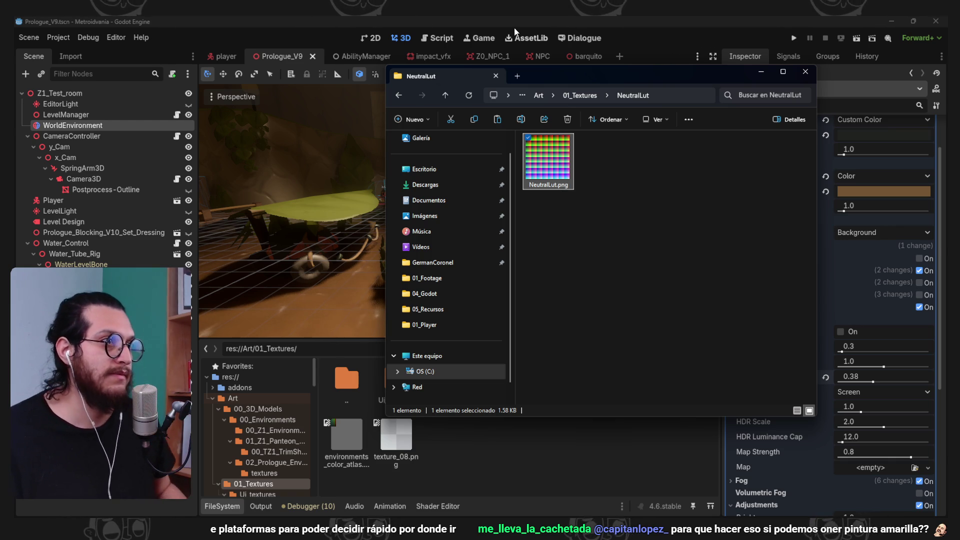
click(640, 24)
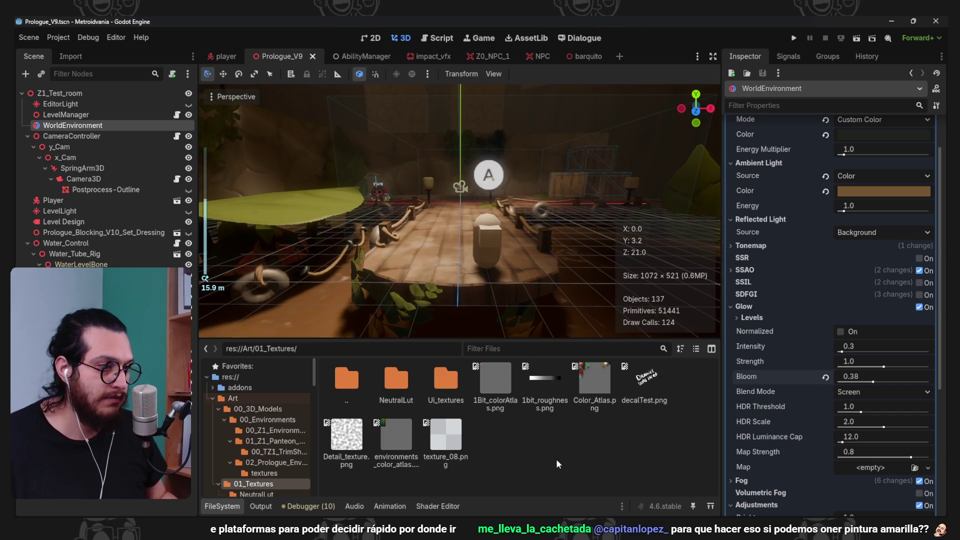
click(505, 508)
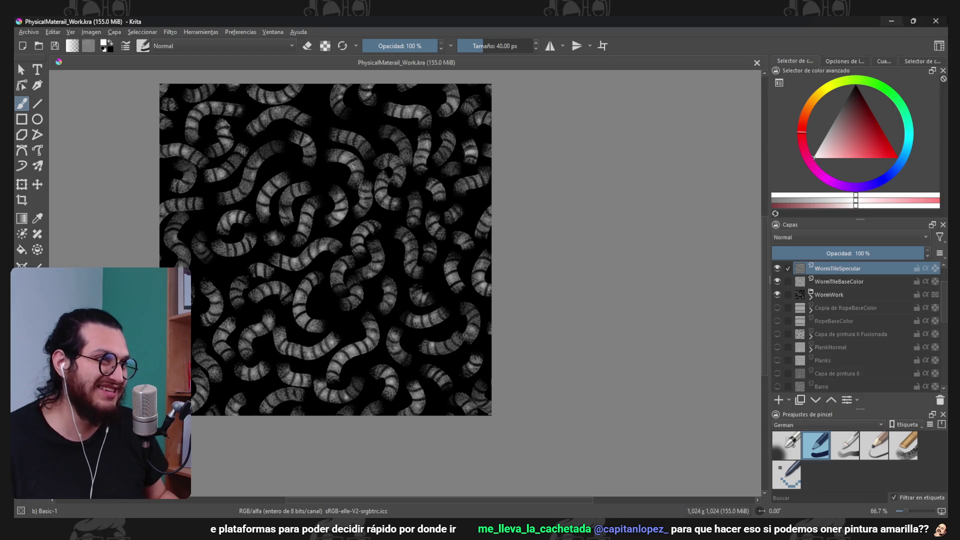
click(888, 21)
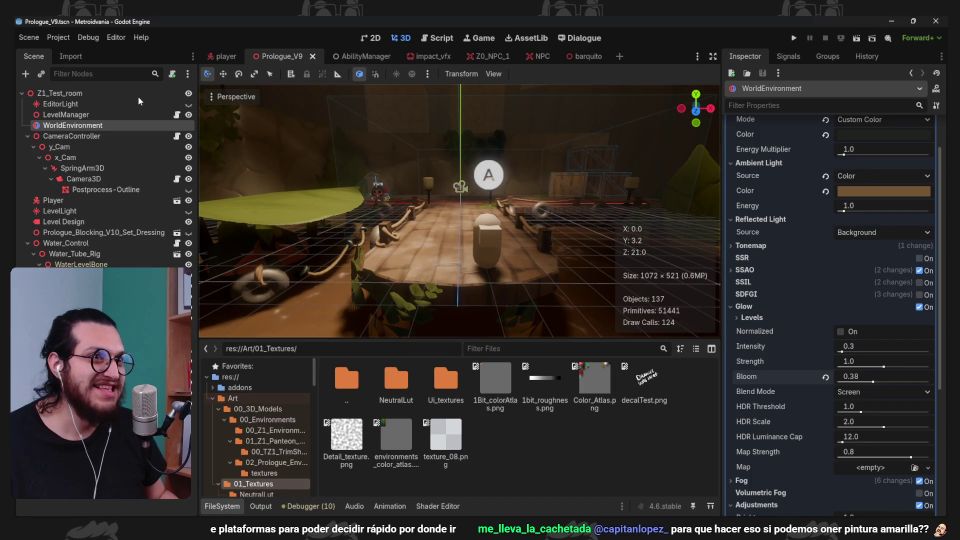
click(84, 37)
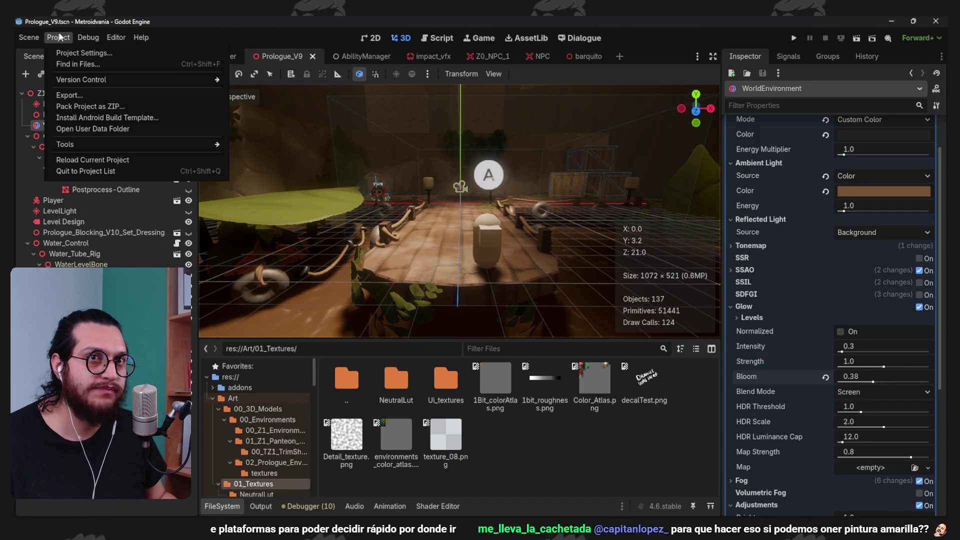
key(Escape)
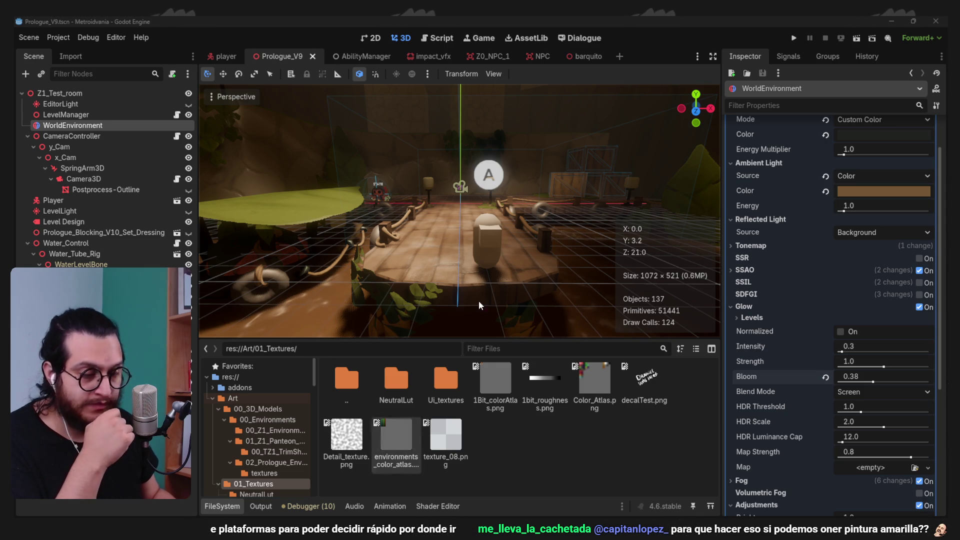
click(58, 38)
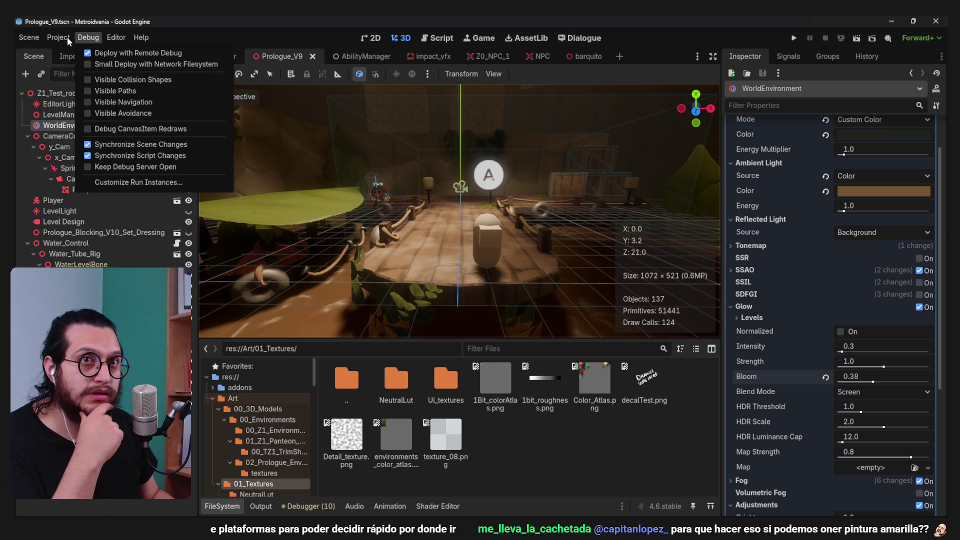
- Set Display > Window Mode to Fullscreen in Project Settings and run the game
click(65, 51)
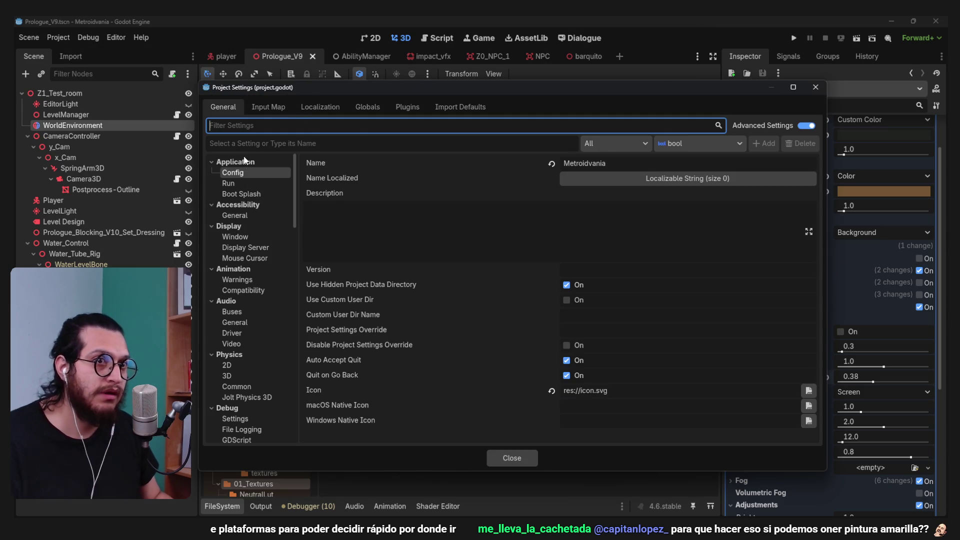
text(window)
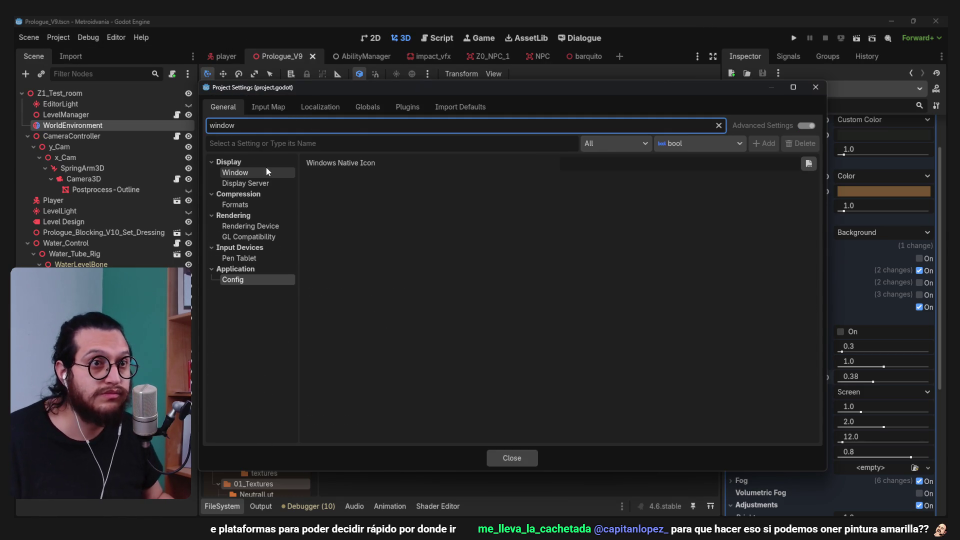
click(267, 172)
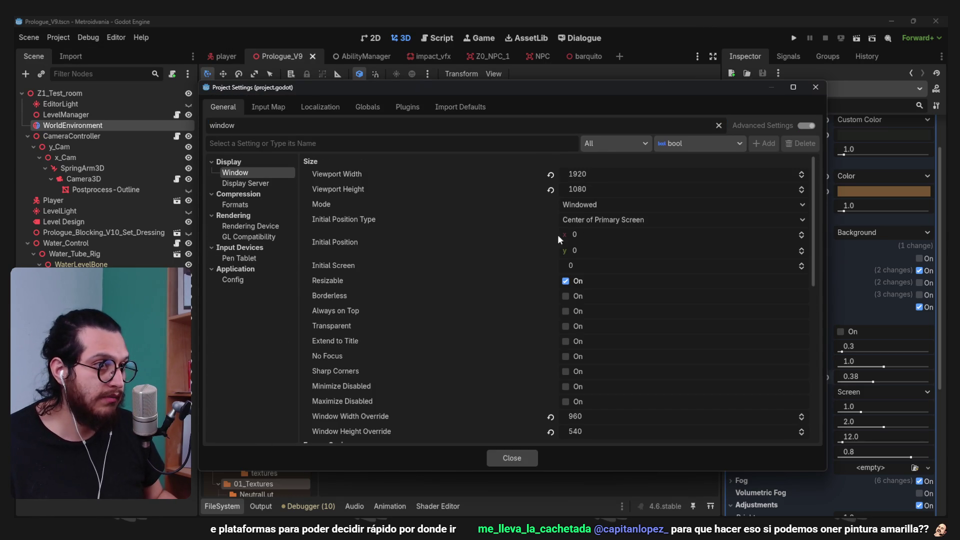
click(577, 205)
click(619, 254)
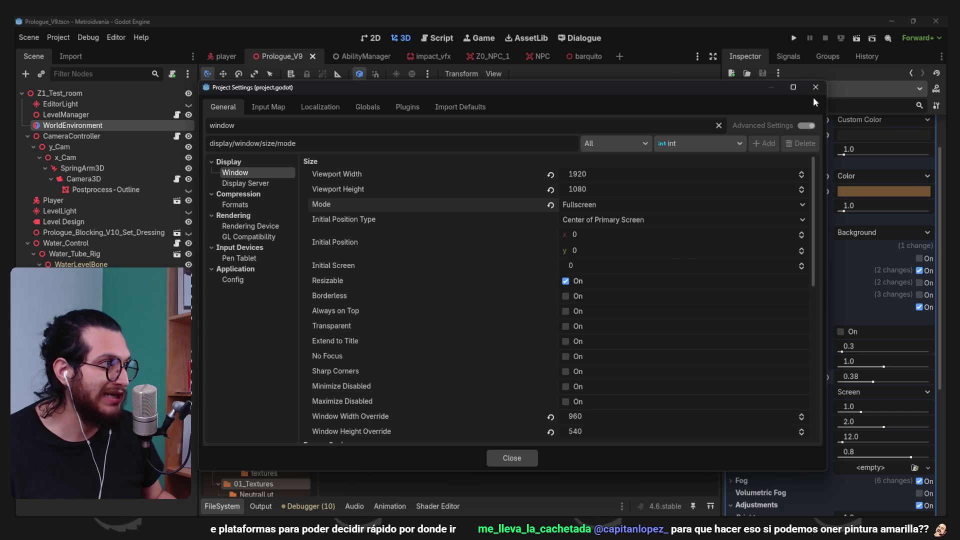
click(814, 88)
click(793, 42)
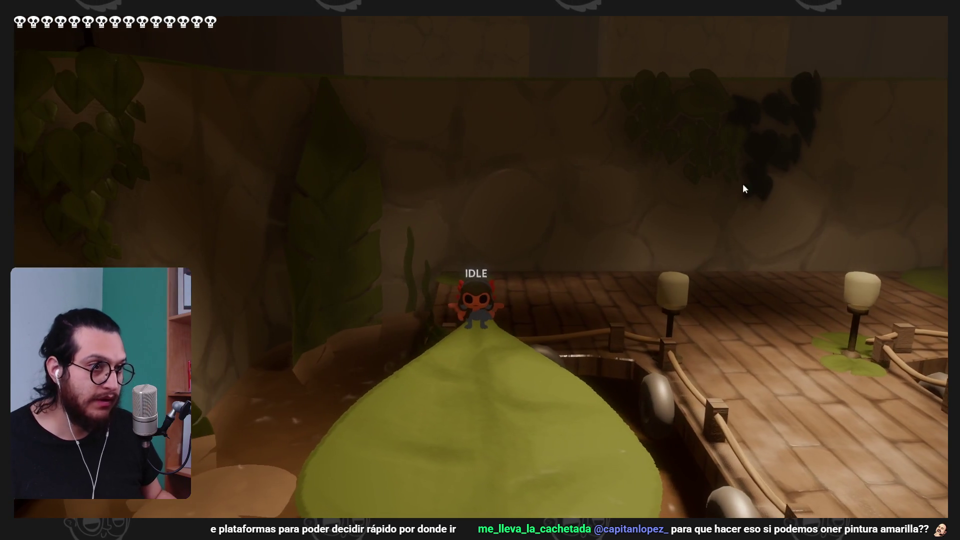
- Walk, dash and jump the character between the docks and crate area, then begin a screen capture
key(s)
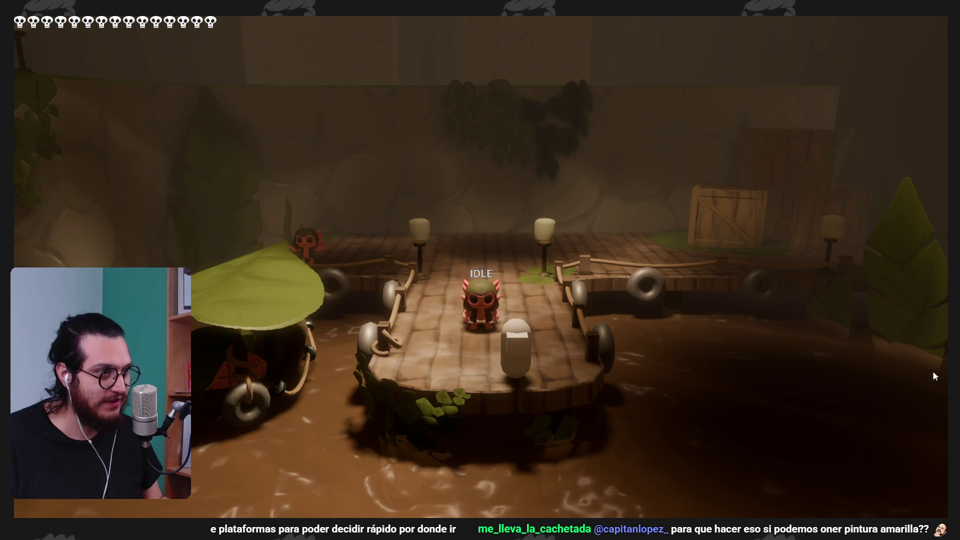
key(w)
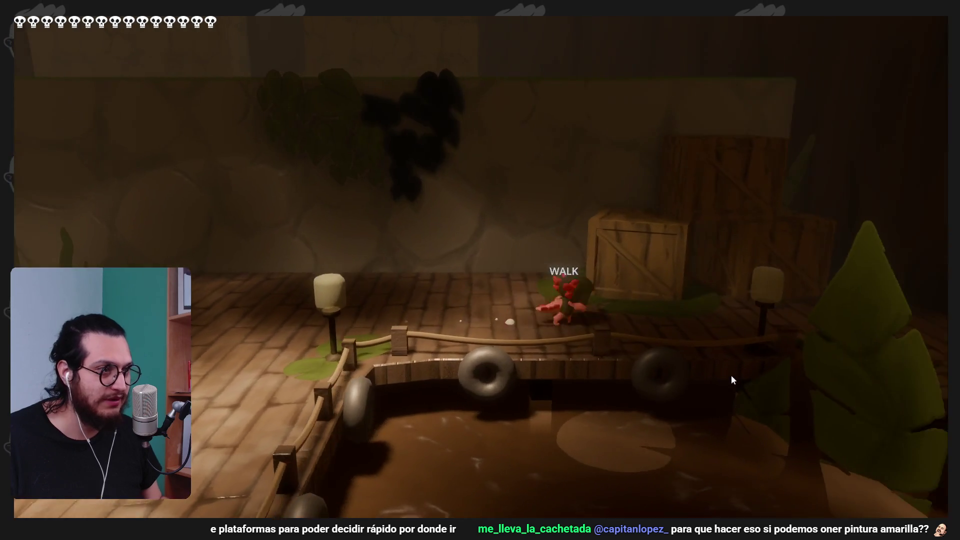
key(shift)
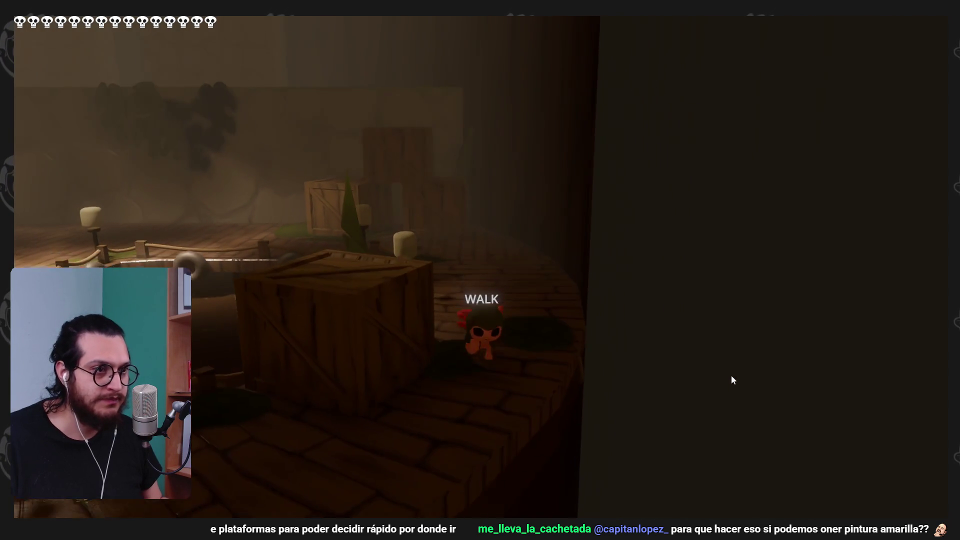
key(w)
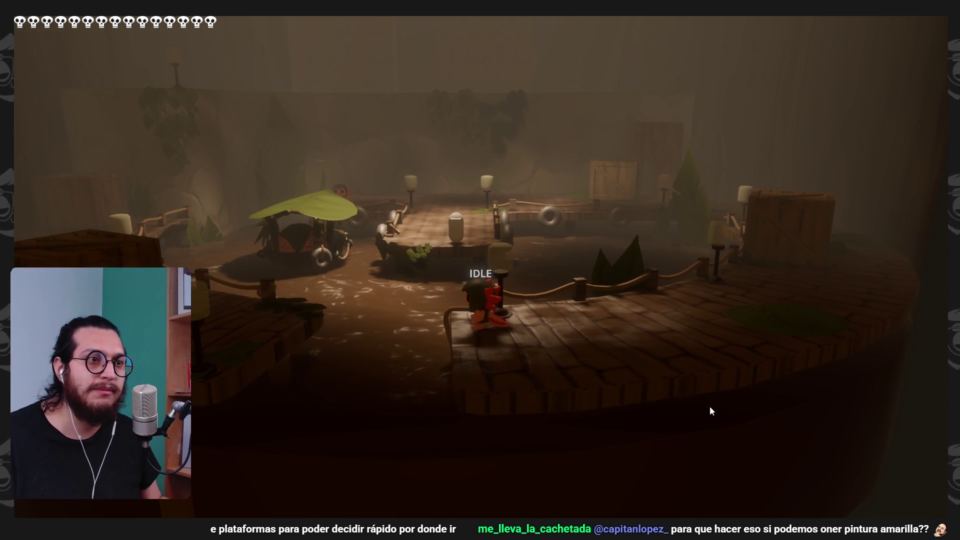
key(space)
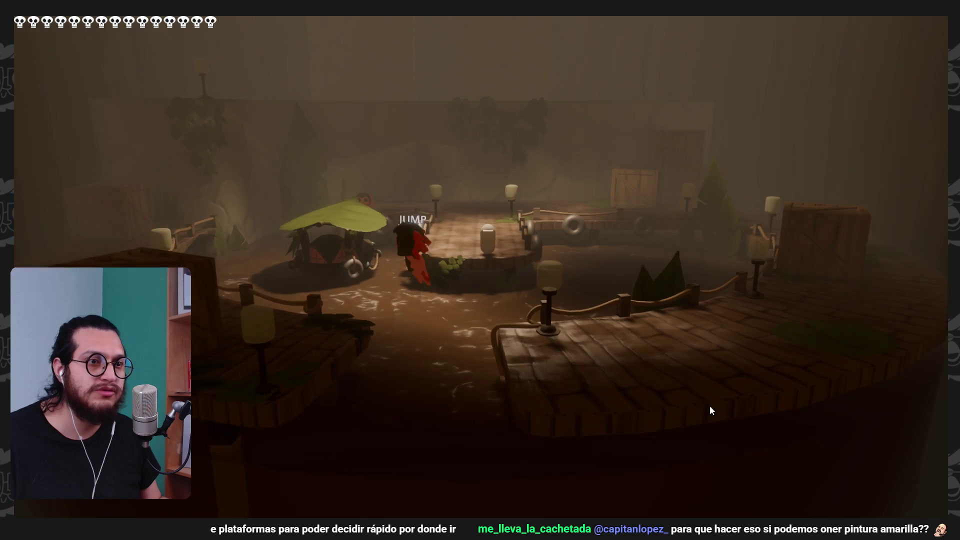
key(w)
key(space)
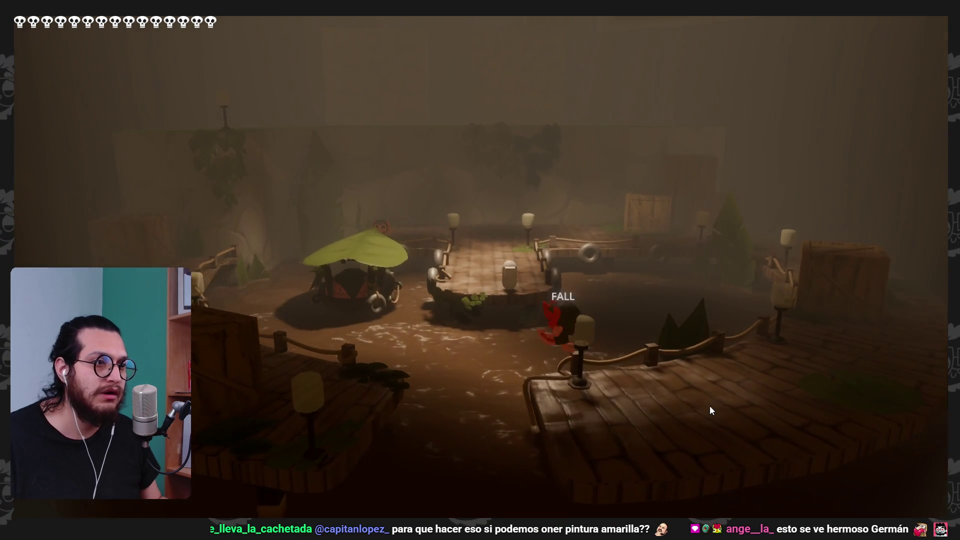
key(super+shift+s)
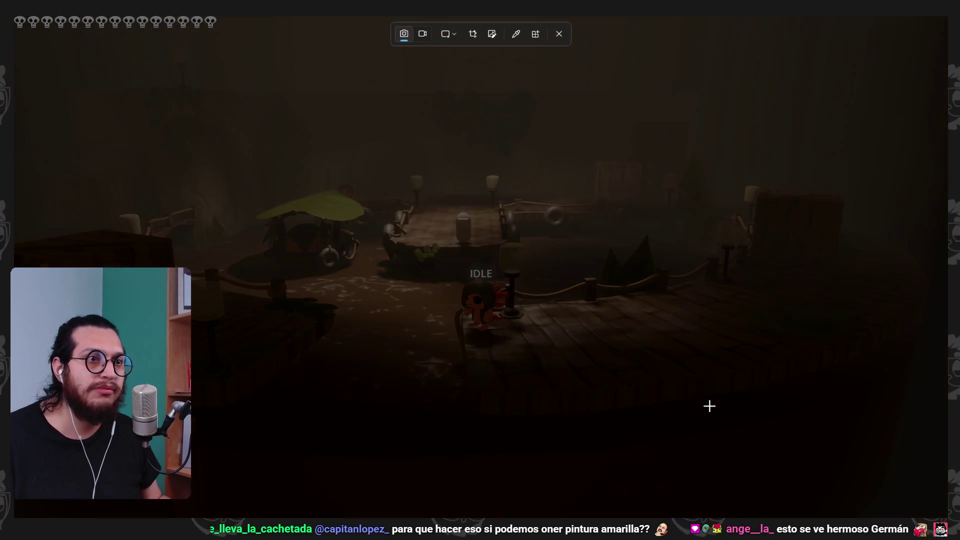
- Snip a rectangle over the whole game screen and stop the game with F8
mouse_move(944, 18)
mouse_down()
mouse_move(760, 456)
mouse_move(18, 516)
mouse_up()
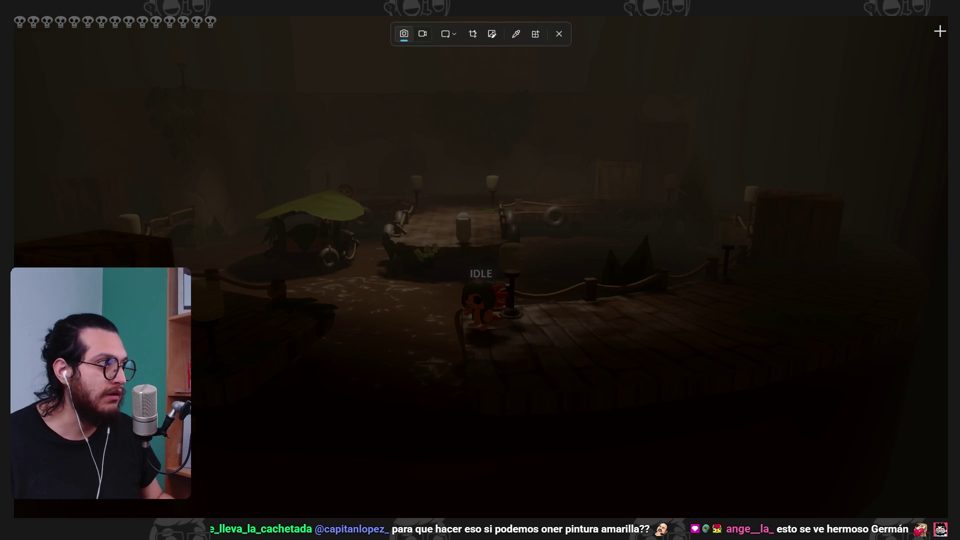
mouse_move(940, 23)
mouse_down()
mouse_move(480, 327)
mouse_move(15, 516)
mouse_move(44, 516)
mouse_move(21, 516)
mouse_up()
key(F8)
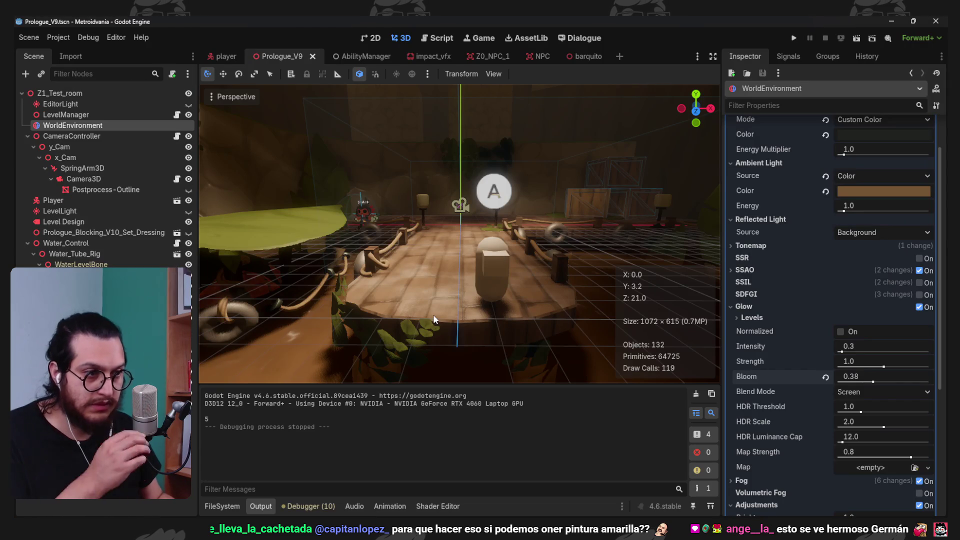
- Create a new 1920×1080 document in Krita
key(alt+Tab)
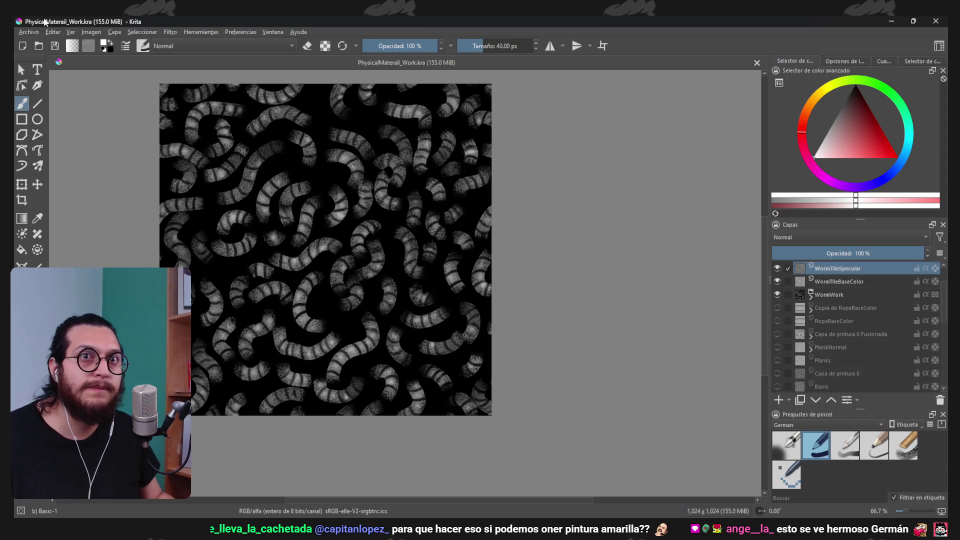
click(31, 32)
click(30, 48)
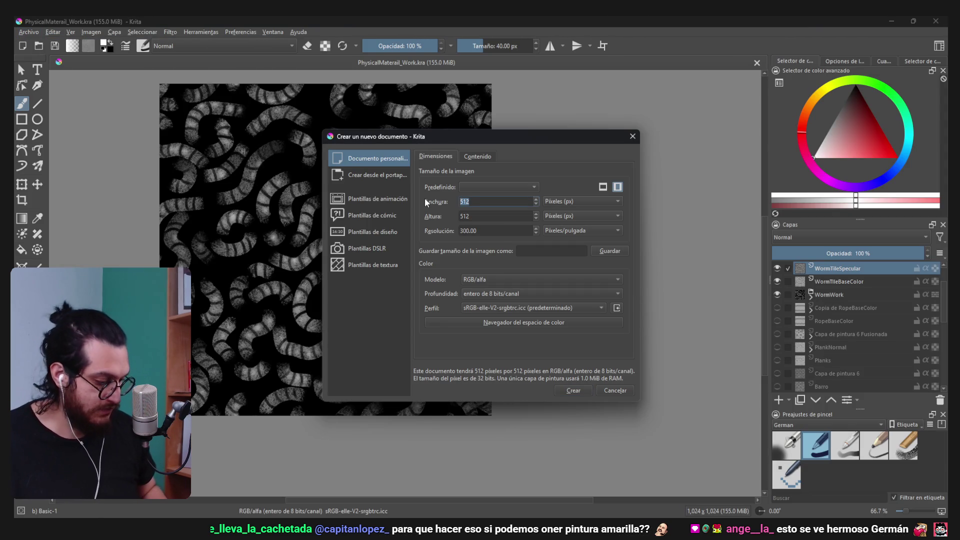
text(1920)
key(Tab)
text(10)
click(558, 395)
- Paste the game screenshot and transform it down about 10 px
key(ctrl+v)
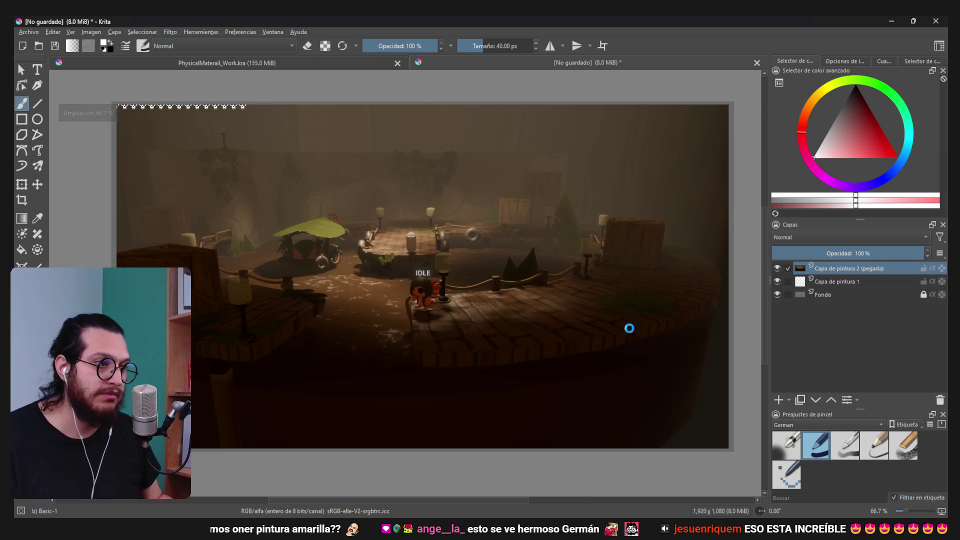
key(ctrl+t)
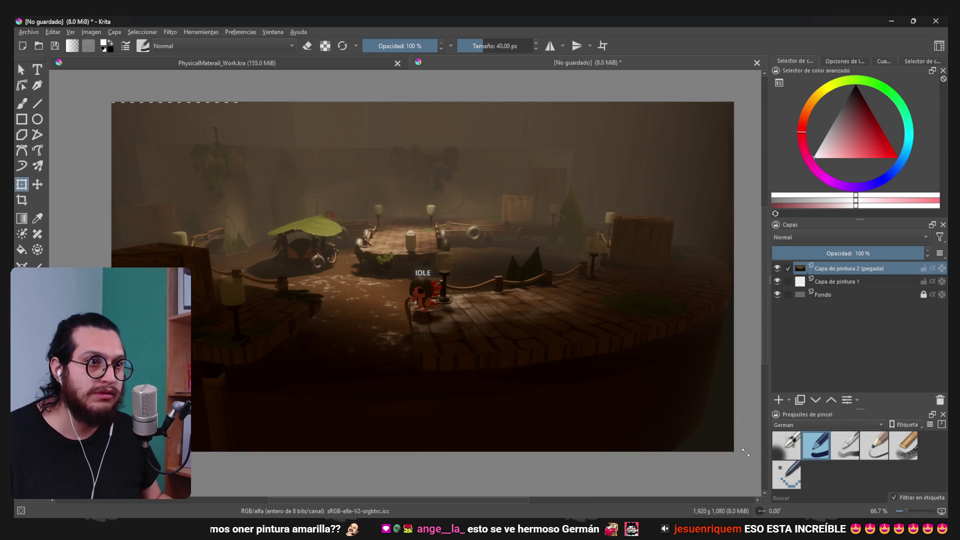
scroll(474, 335, up, 1)
scroll(475, 335, down, 1)
drag(475, 335, 471, 338)
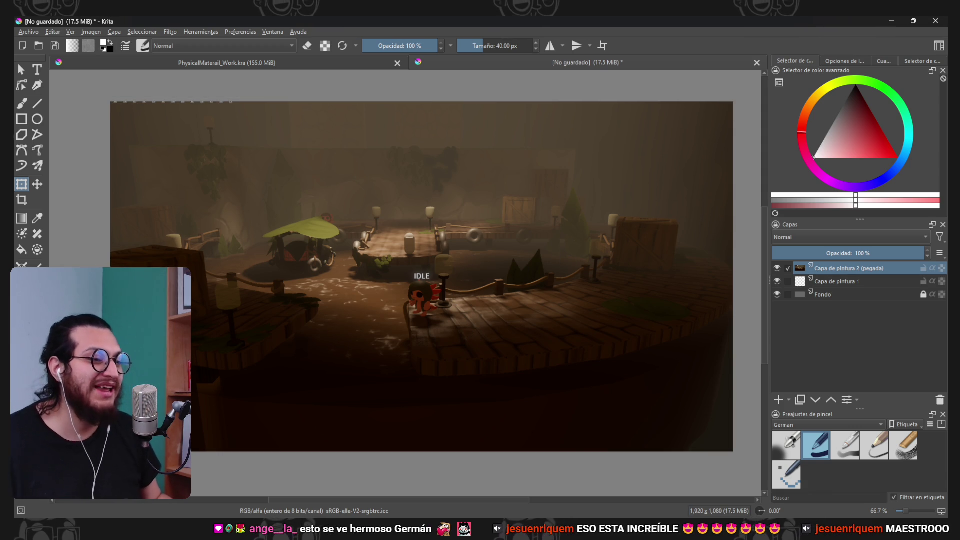
key(alt+Tab)
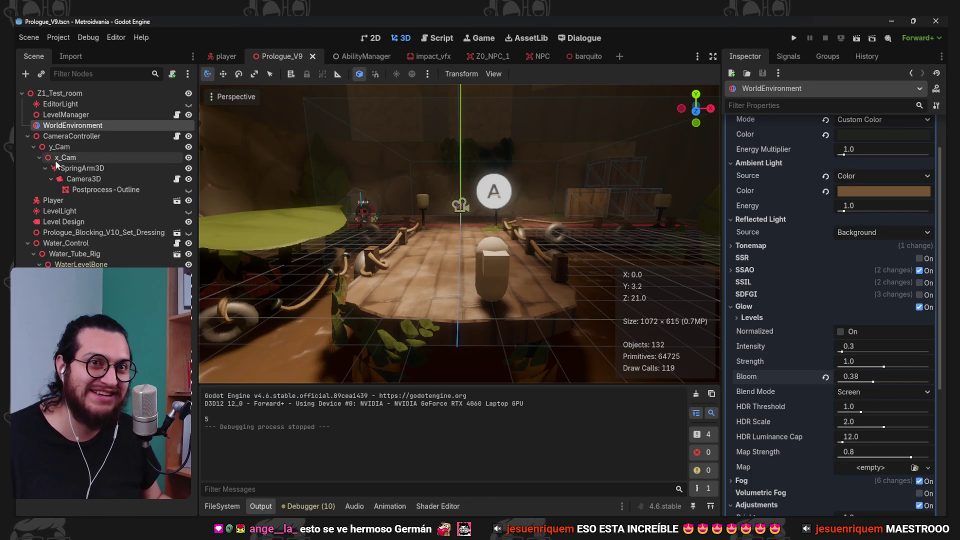
- Set the SpringArm3D Spring Length to 30 and run the game with F5
click(70, 168)
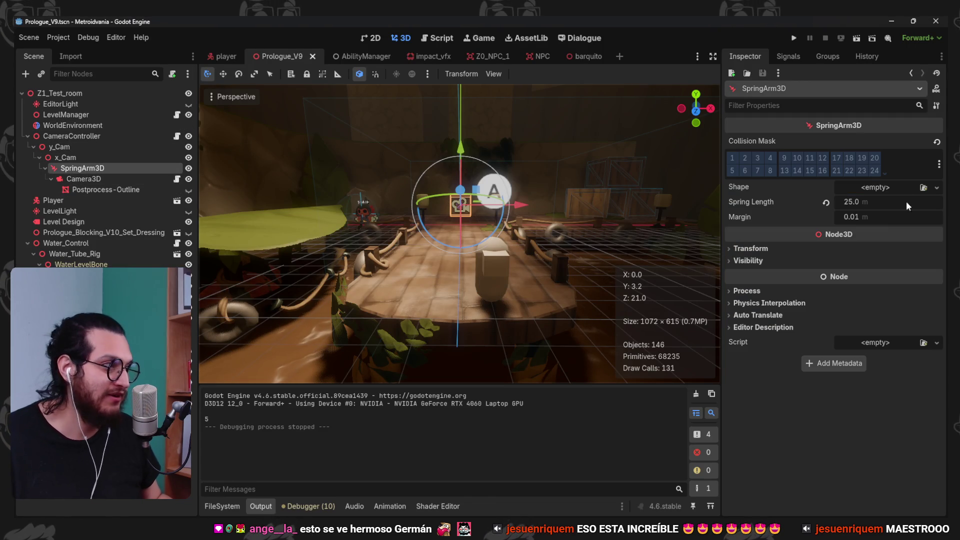
click(868, 201)
text(30)
key(Return)
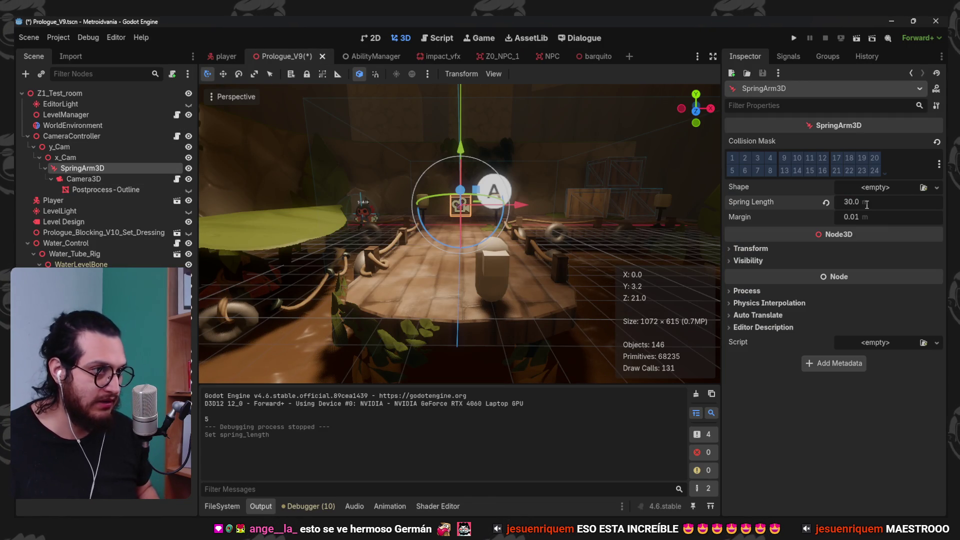
key(F5)
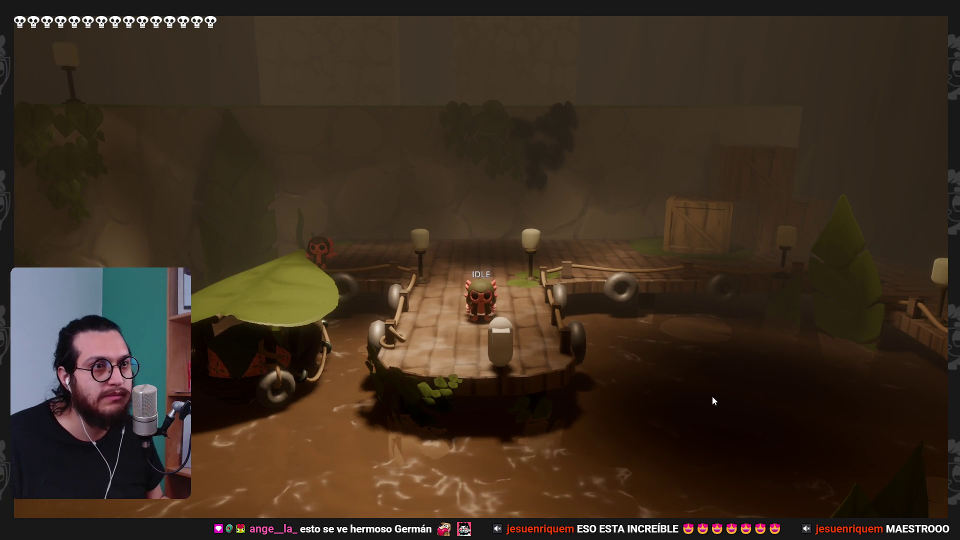
- Walk and dash the character along the dock until it falls off, then stop the game
key(w)
key(d)
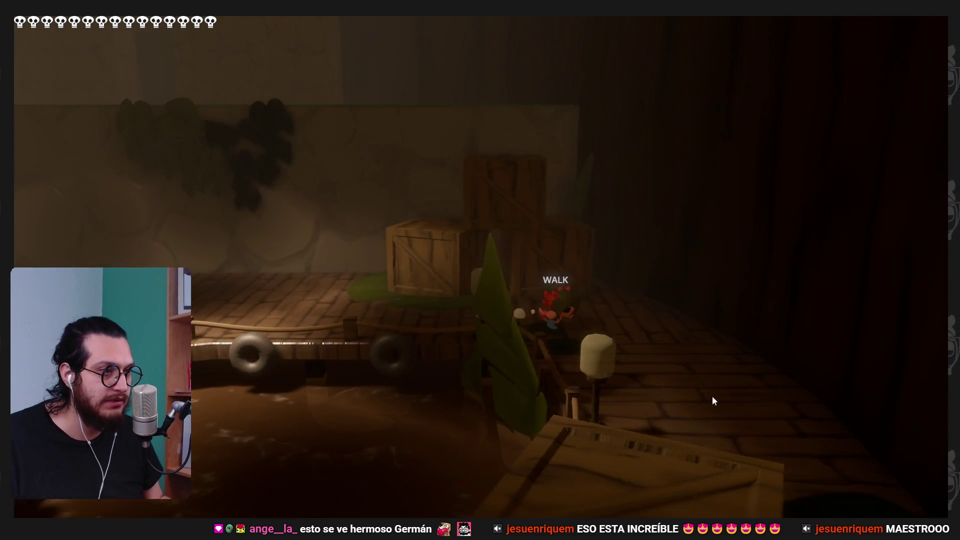
key(a)
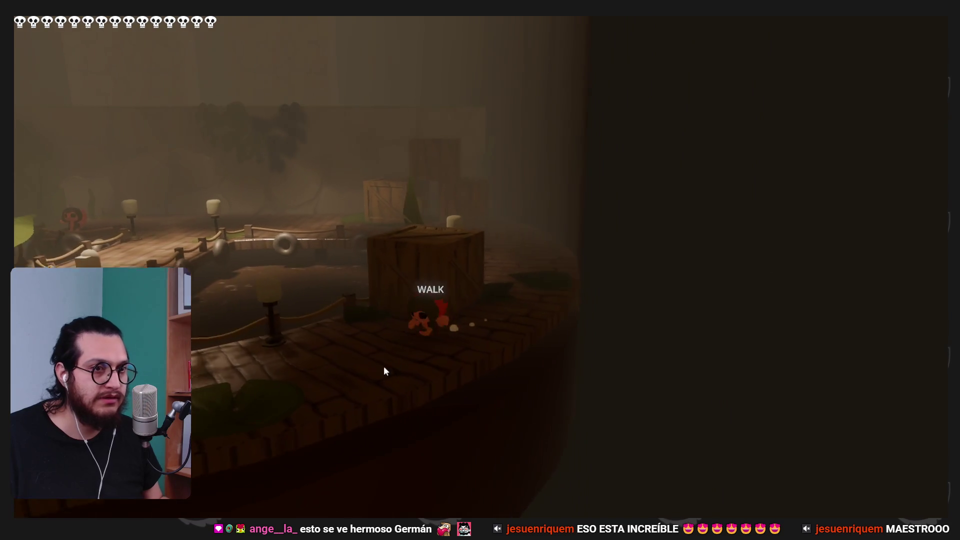
key(a)
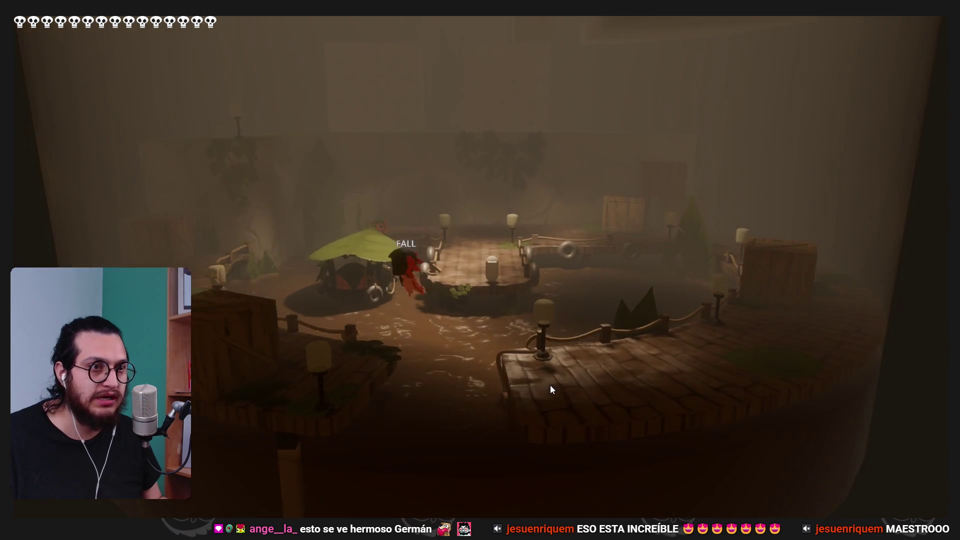
key(a)
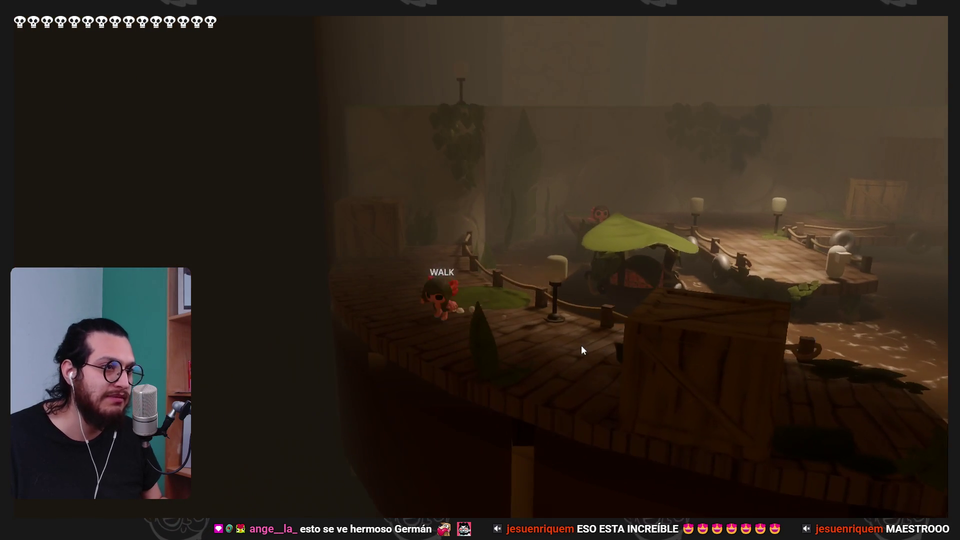
key(a)
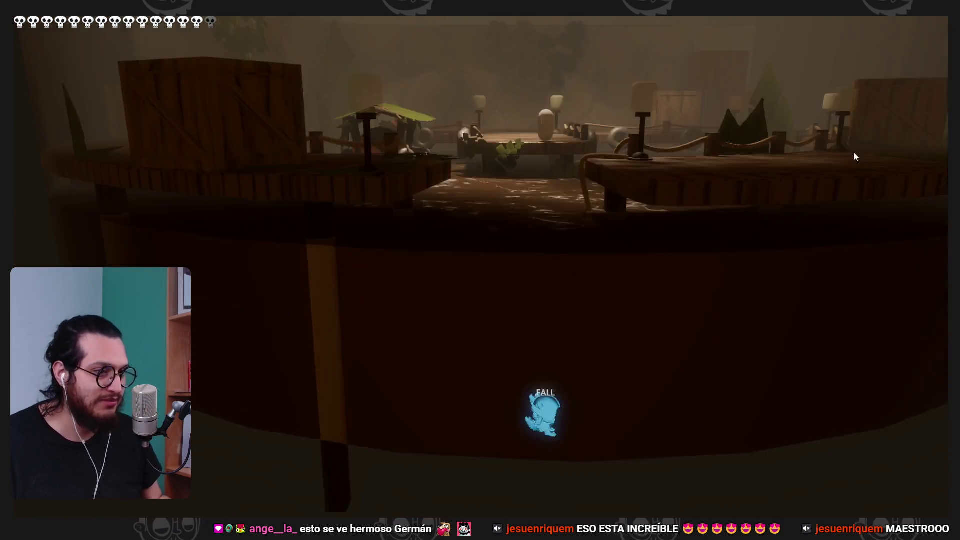
key(F8)
key(alt+Tab)
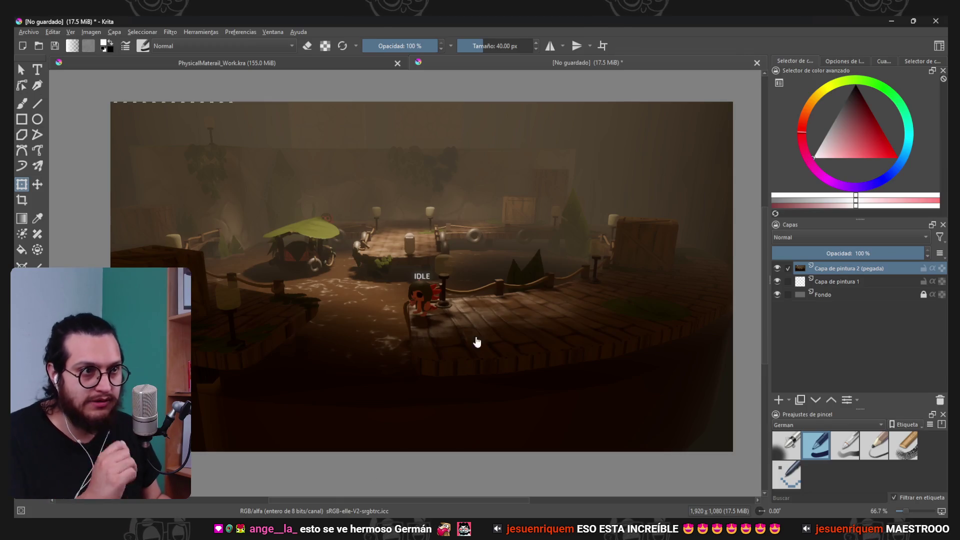
- Insert NeutralLut.png from Explorer as a new Krita layer and hide it
mouse_move(297, 500)
click(321, 459)
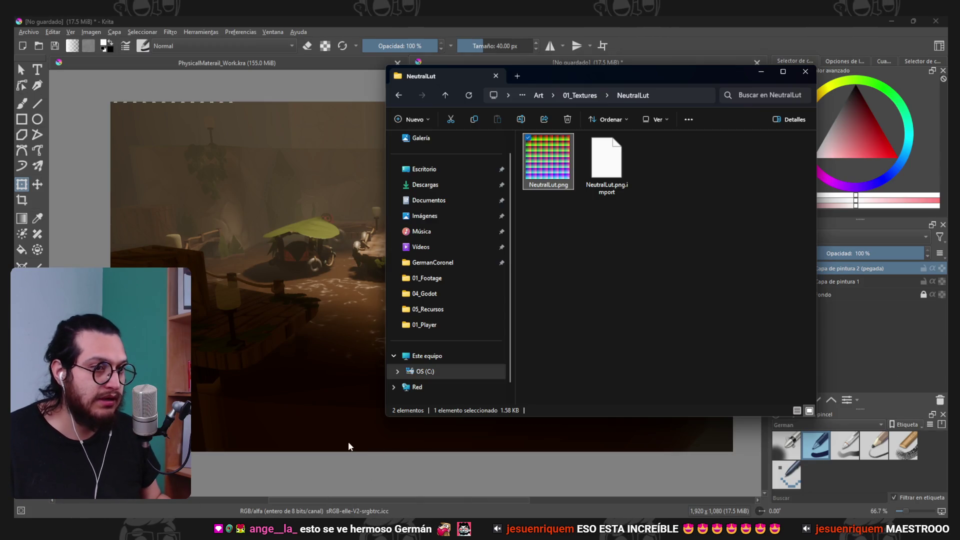
drag(564, 168, 350, 215)
click(380, 220)
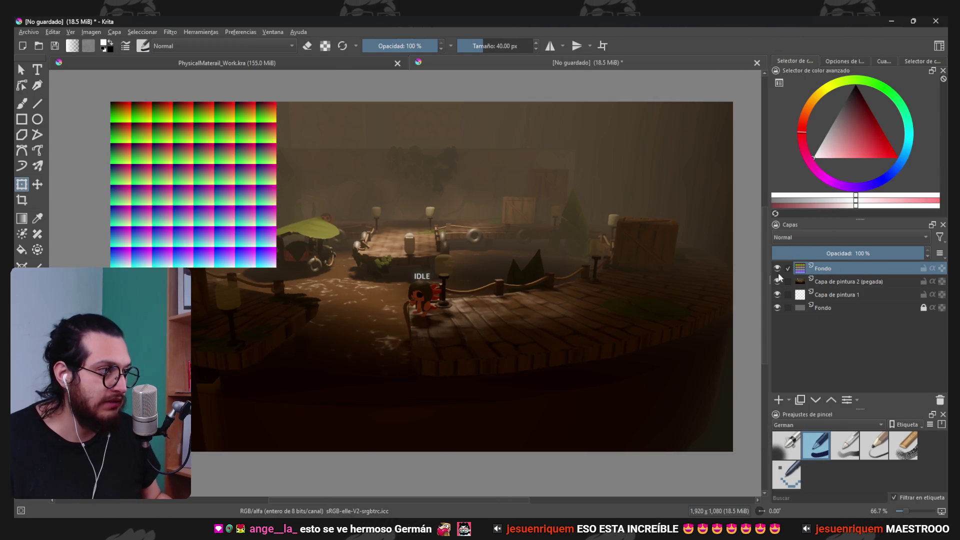
click(777, 268)
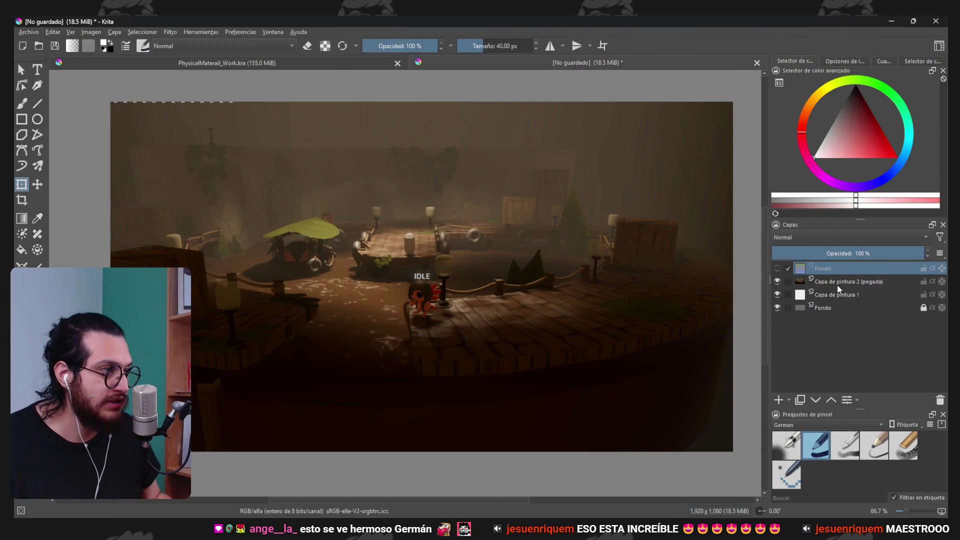
- Add a Filter Layer and move its settings dialog aside
click(789, 400)
click(842, 311)
drag(463, 146, 685, 124)
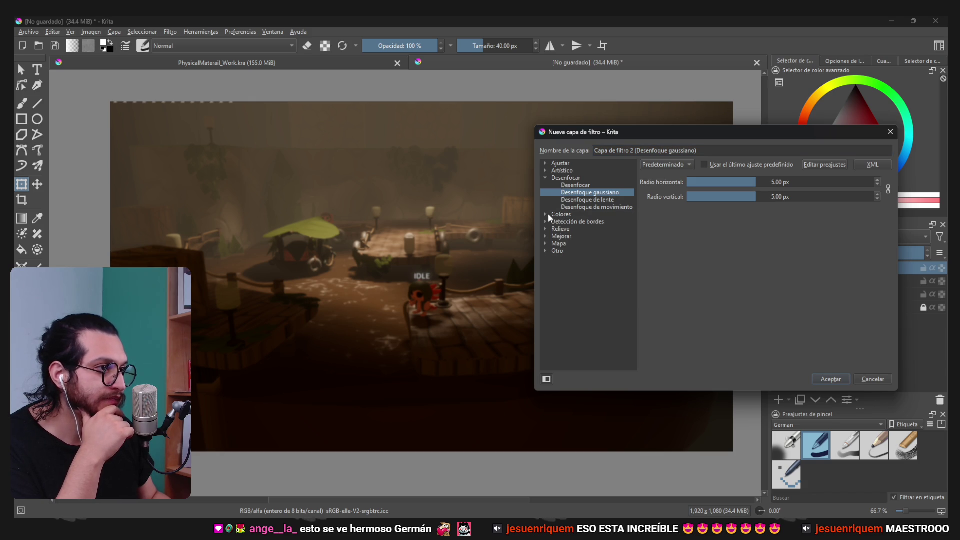
- Add an HSV/HSL filter layer with saturation −7 and lightness −4
click(547, 170)
click(543, 164)
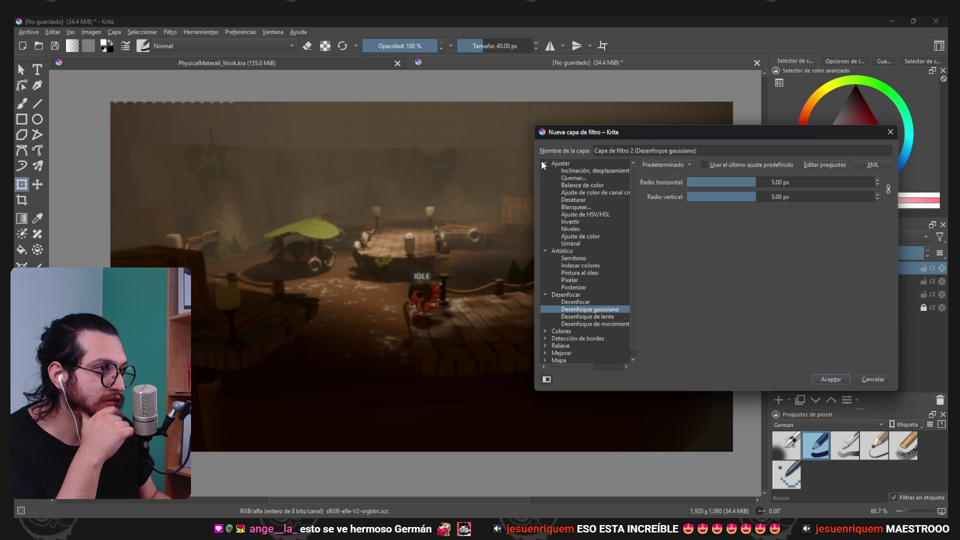
click(604, 214)
drag(651, 134, 736, 141)
mouse_move(850, 220)
mouse_down()
mouse_move(908, 217)
mouse_move(800, 231)
mouse_move(862, 229)
mouse_up()
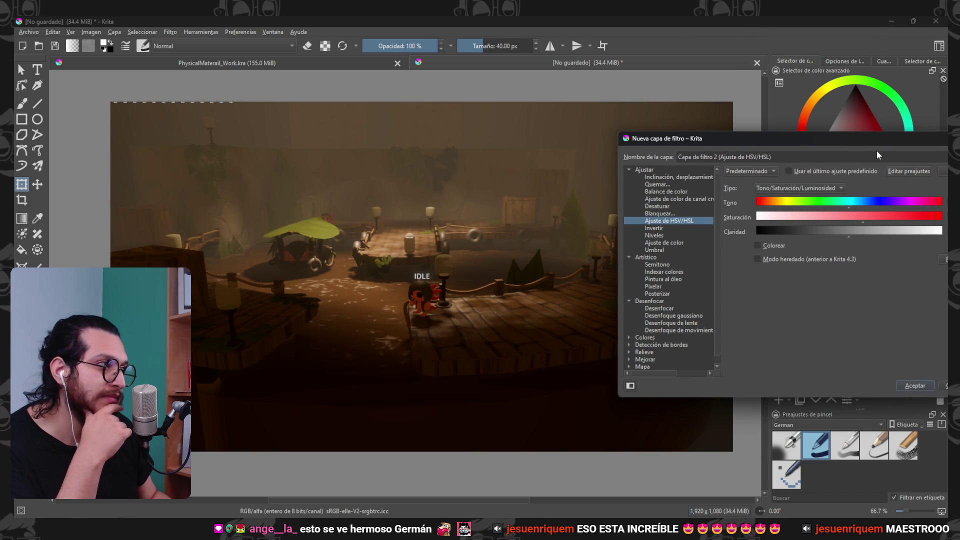
drag(869, 139, 793, 127)
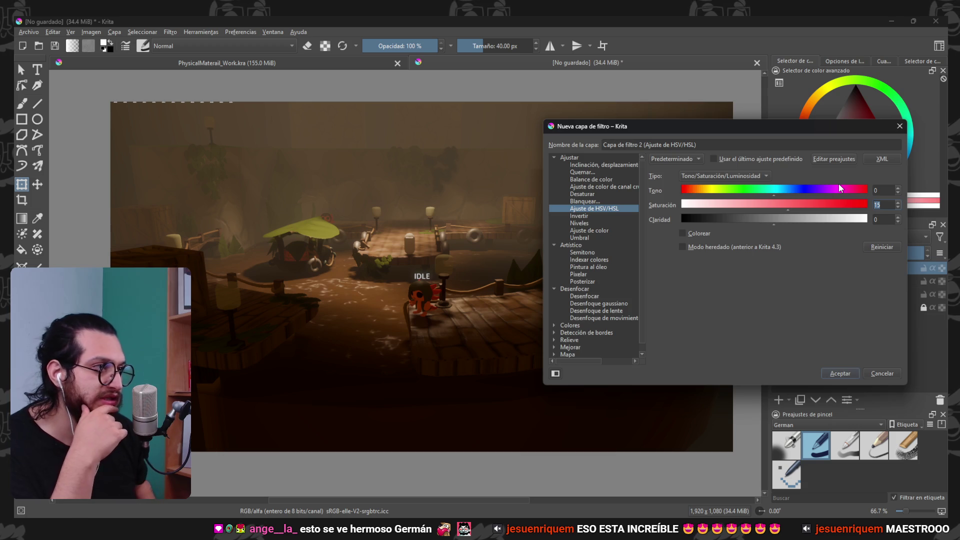
key(Return)
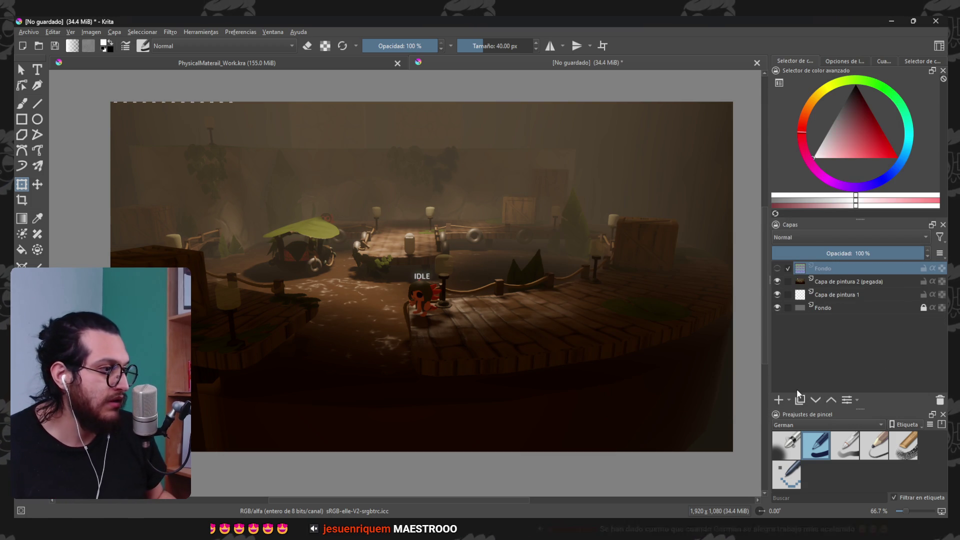
- Start a new filter layer, previewing burn, colour balance, dodge, invert and Levels before choosing Curves
click(788, 400)
click(816, 303)
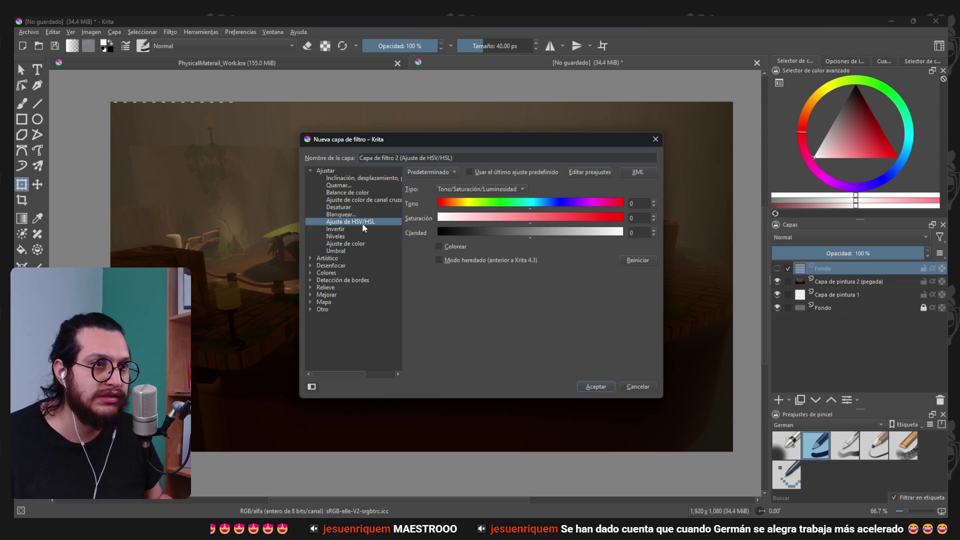
click(345, 178)
click(338, 185)
click(347, 193)
drag(431, 145, 635, 135)
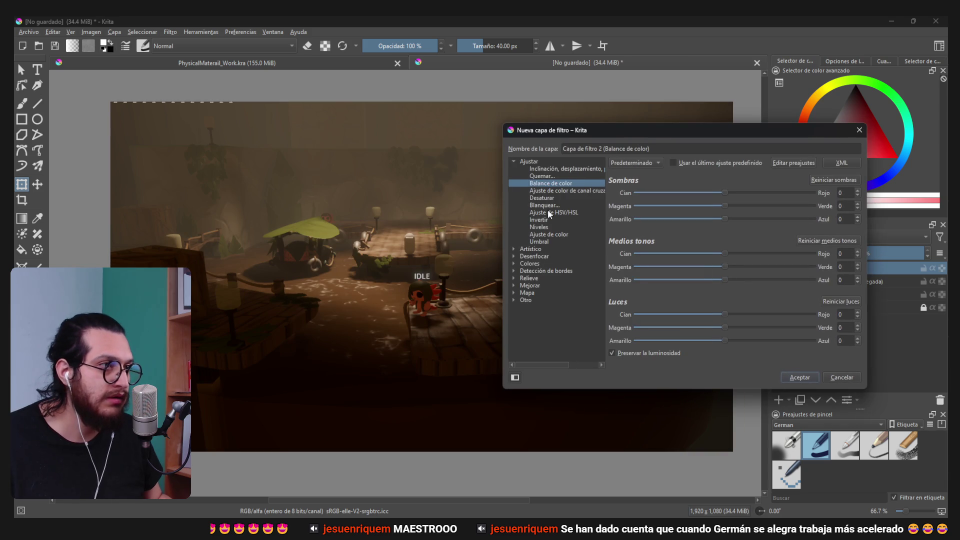
click(542, 191)
click(534, 204)
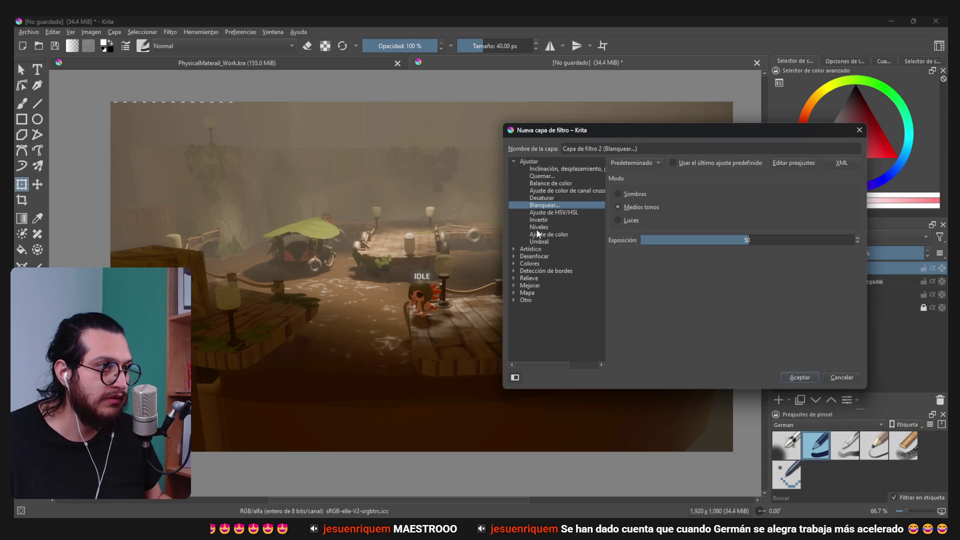
click(539, 220)
click(539, 228)
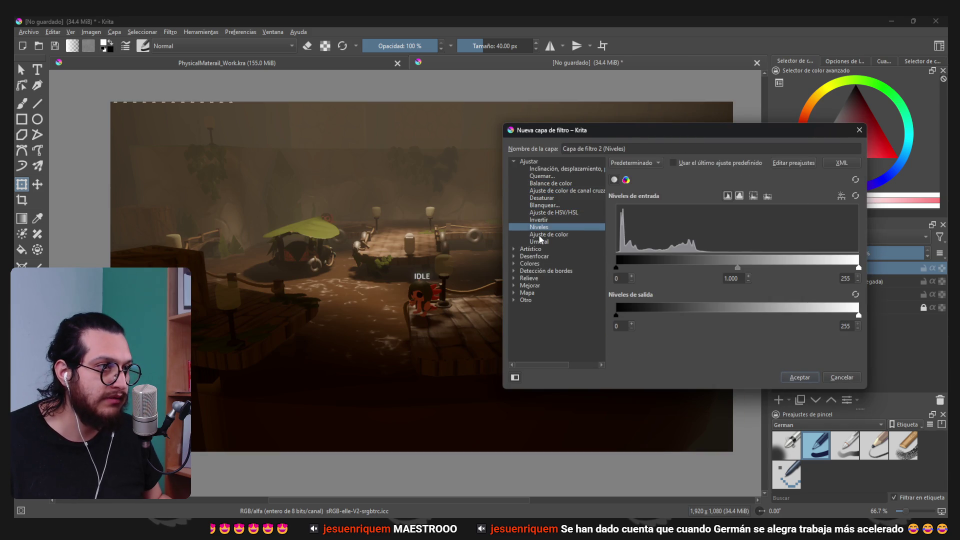
click(538, 235)
- Shift the curve's black point right, add a raised midtone point, and create the curves layer
drag(626, 323, 636, 327)
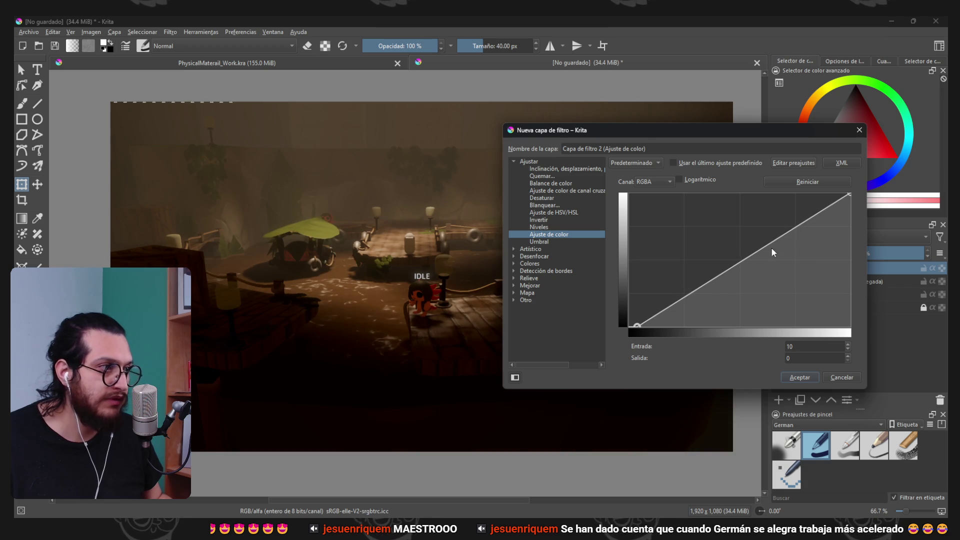
drag(729, 265, 719, 256)
click(636, 325)
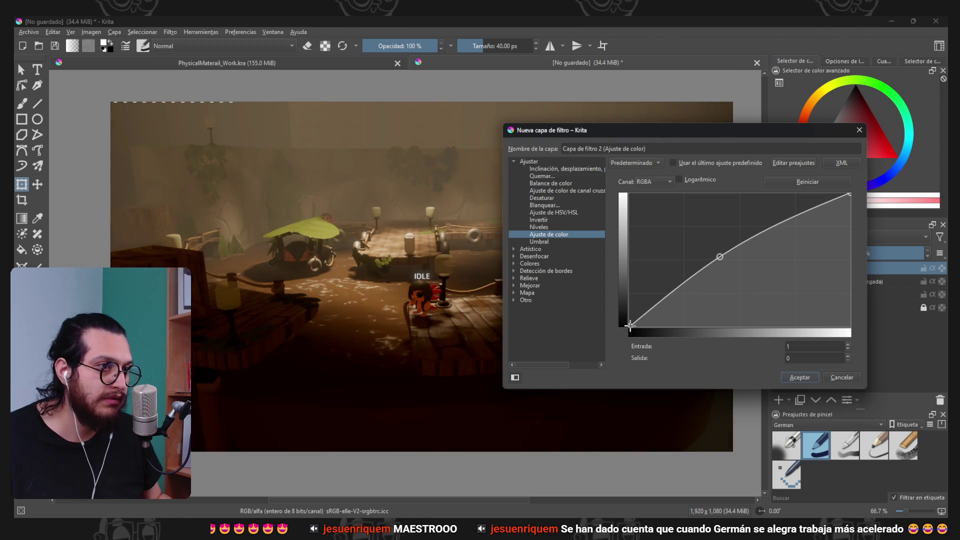
click(798, 377)
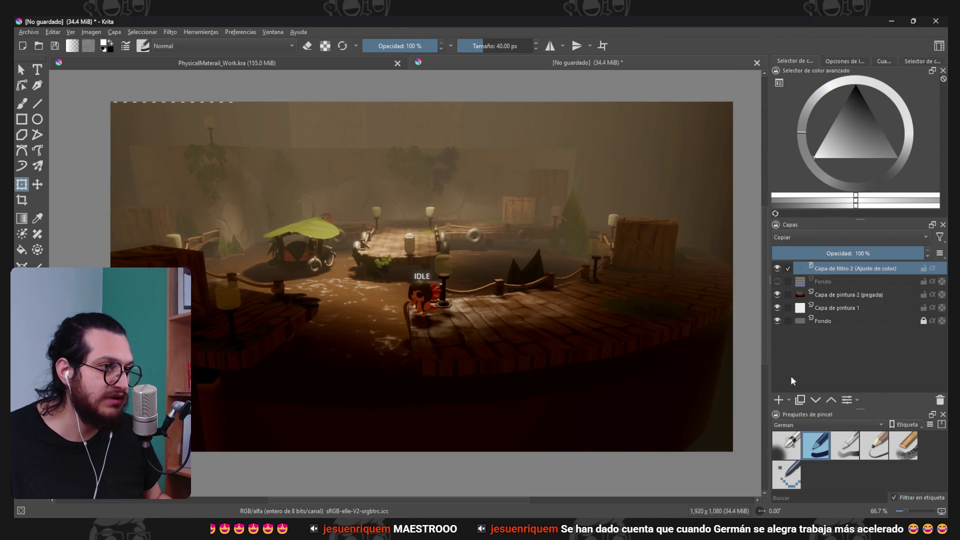
- Try a further HSV/HSL filter at saturation −20 and lightness 14, then discard it
click(788, 402)
click(802, 309)
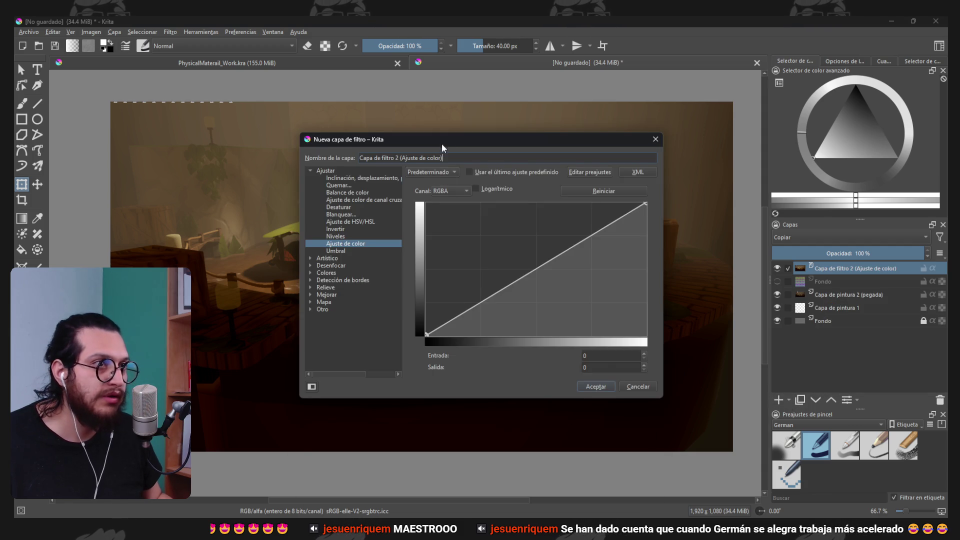
click(503, 209)
drag(677, 208, 667, 209)
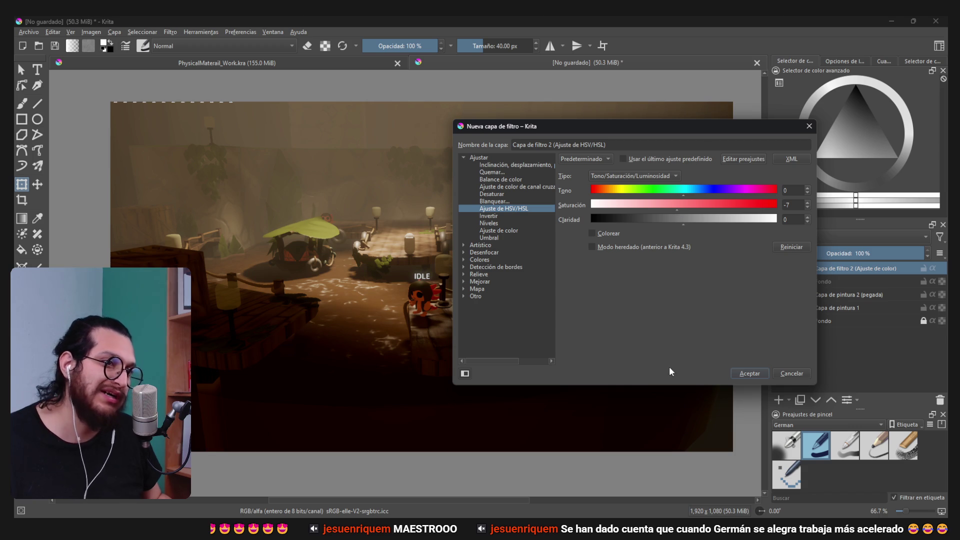
mouse_move(683, 223)
mouse_down()
mouse_move(697, 224)
mouse_move(671, 226)
mouse_move(679, 225)
mouse_move(672, 194)
mouse_up()
click(784, 372)
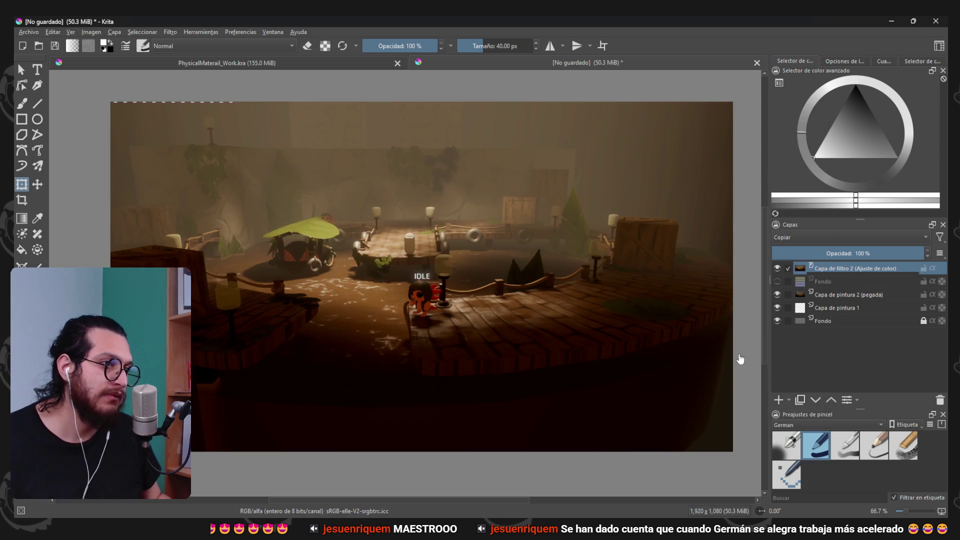
click(777, 268)
click(777, 268)
click(778, 268)
click(778, 267)
click(778, 266)
click(778, 267)
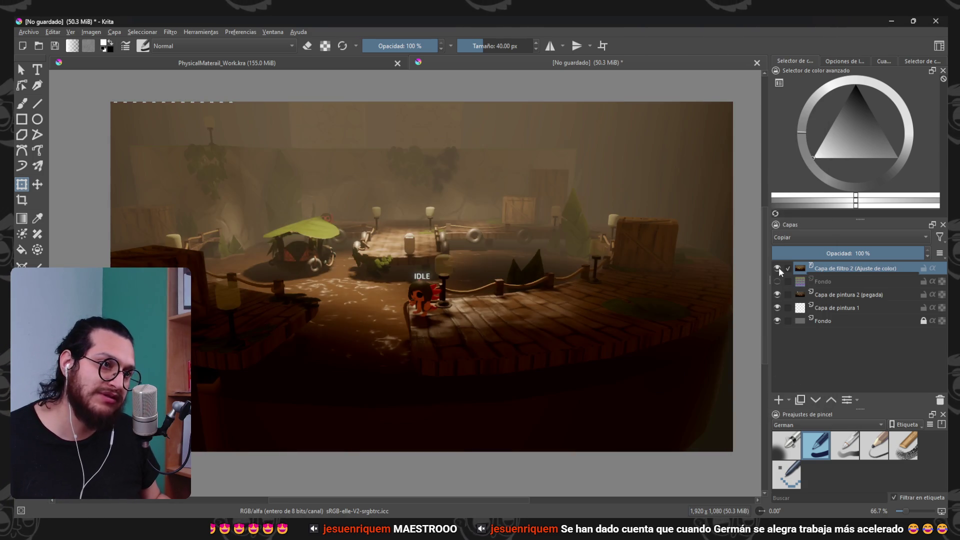
scroll(489, 336, up, 6)
scroll(550, 420, down, 8)
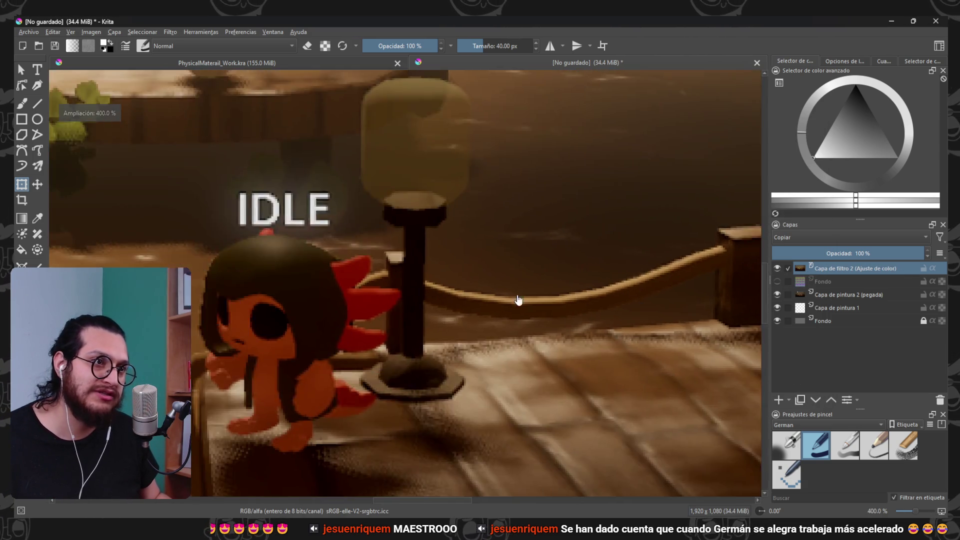
scroll(269, 279, up, 8)
scroll(268, 279, up, 2)
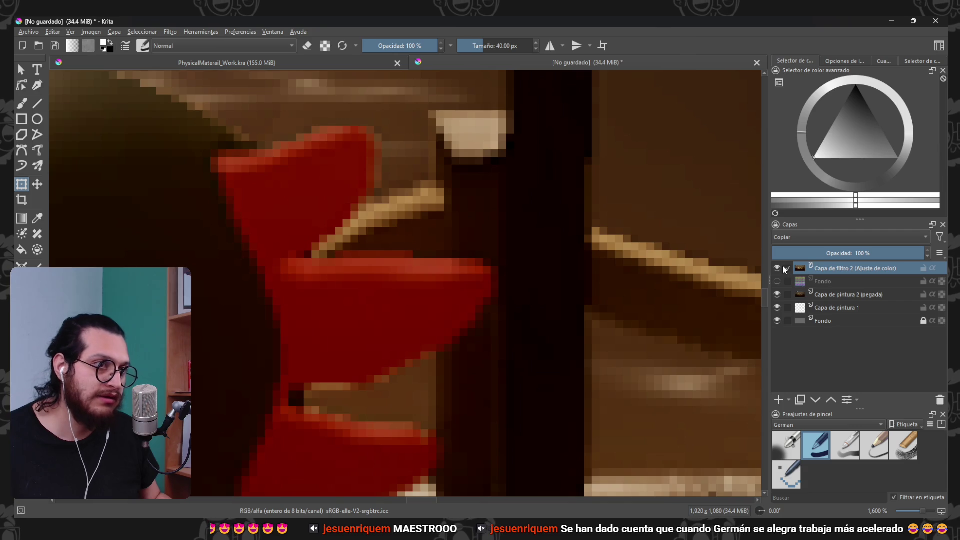
click(782, 266)
click(782, 267)
click(782, 267)
click(781, 266)
click(778, 268)
click(778, 268)
scroll(364, 261, down, 8)
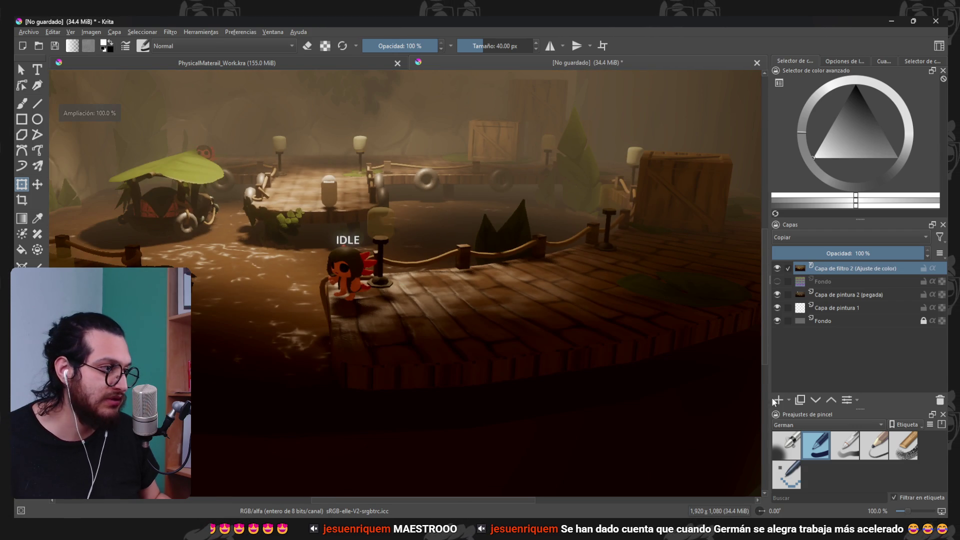
click(788, 400)
- Add an HSV/HSL filter layer with saturation lowered to about −25
click(832, 334)
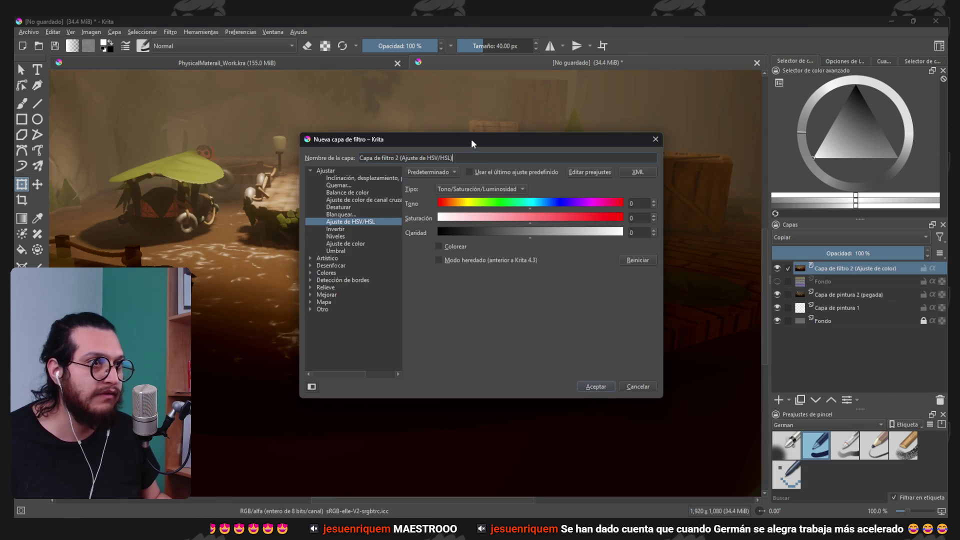
drag(470, 139, 676, 143)
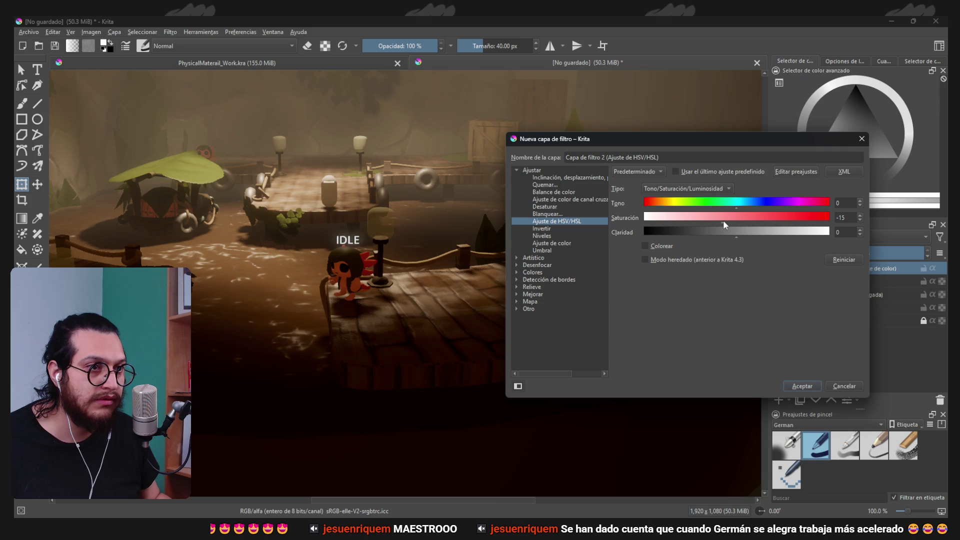
drag(721, 220, 715, 221)
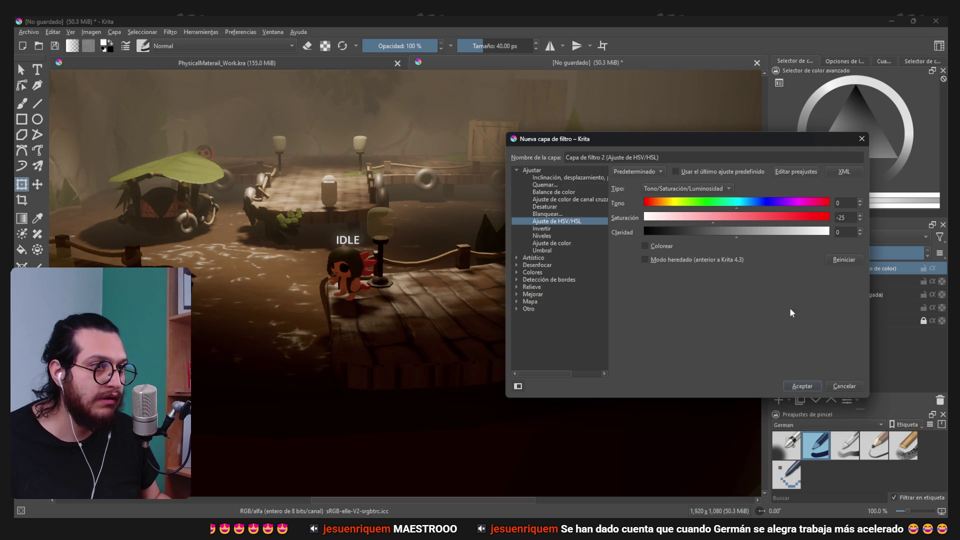
click(811, 387)
- Retune the curves layer, lifting the midpoint slightly and pushing the black point right
right_click(830, 277)
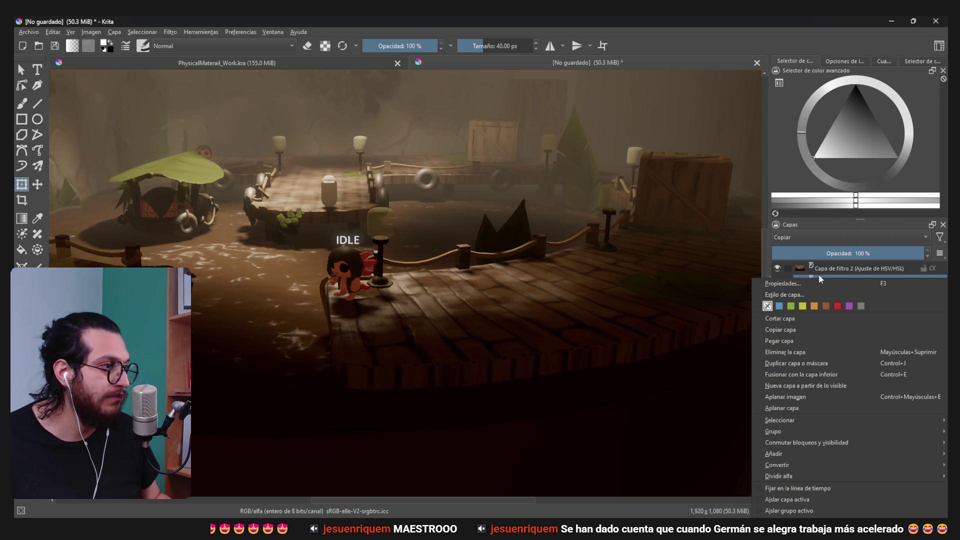
click(818, 292)
key(Escape)
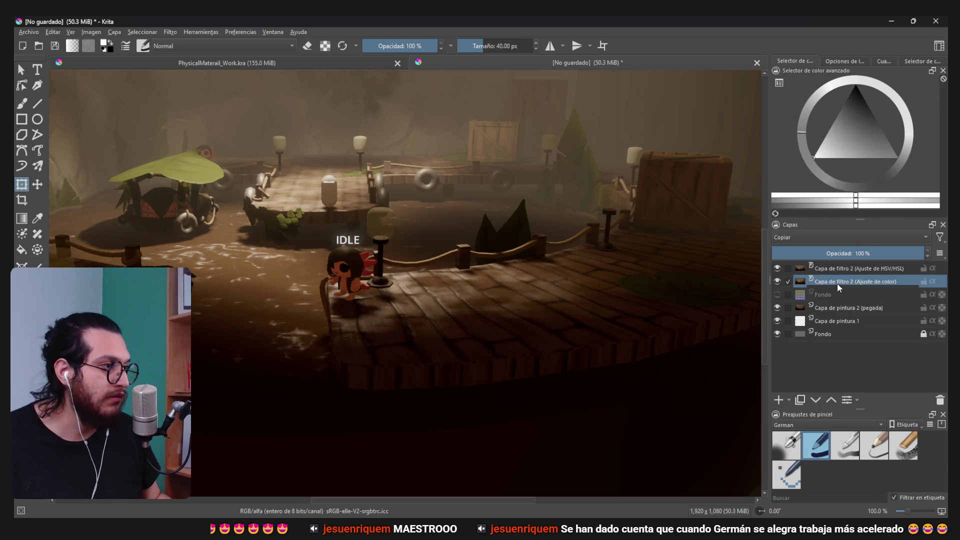
right_click(832, 279)
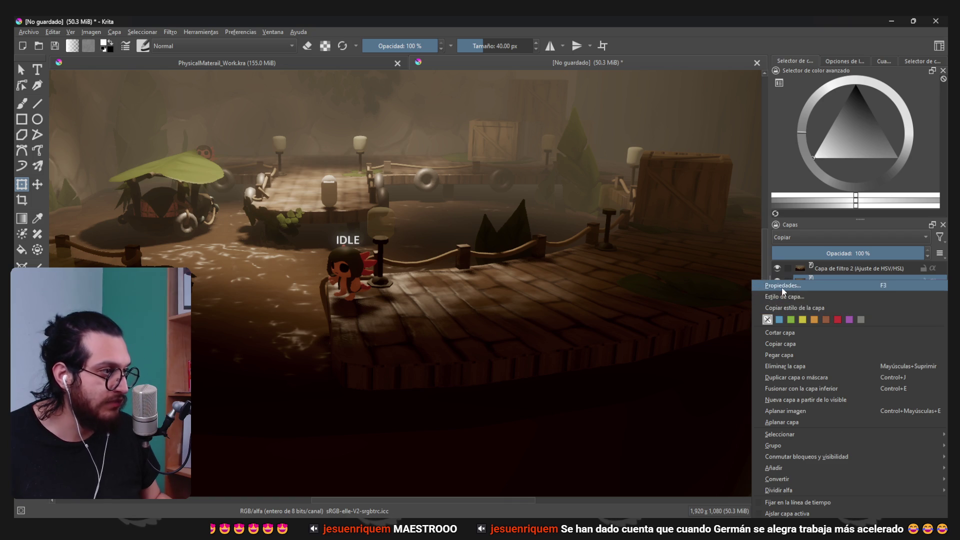
click(808, 286)
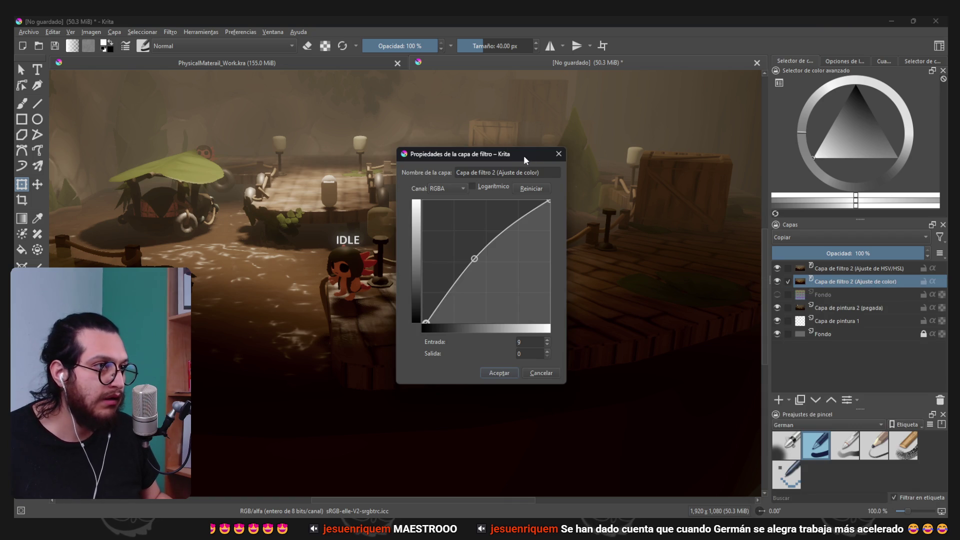
drag(523, 159, 735, 163)
drag(691, 265, 684, 261)
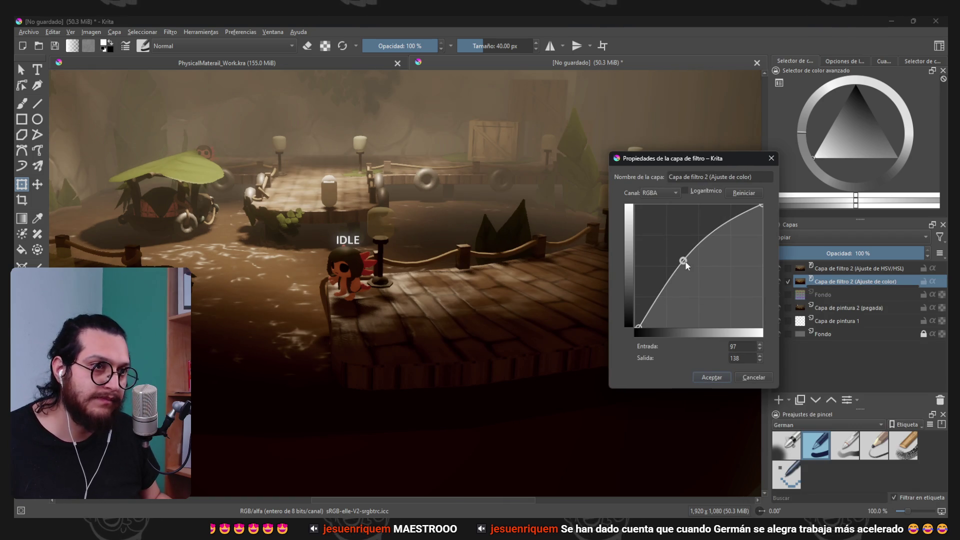
drag(639, 324, 645, 325)
click(711, 377)
- Toggle the desaturation layer off and on to compare, leaving it visible
scroll(429, 321, down, 1)
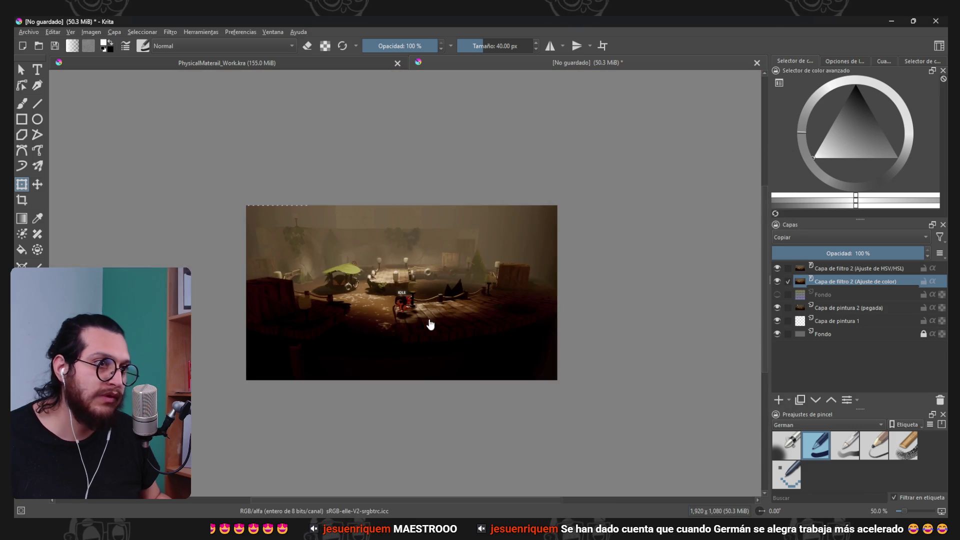
click(776, 269)
click(777, 268)
click(777, 268)
click(777, 269)
click(777, 268)
click(777, 269)
click(779, 269)
click(779, 269)
click(779, 269)
click(779, 269)
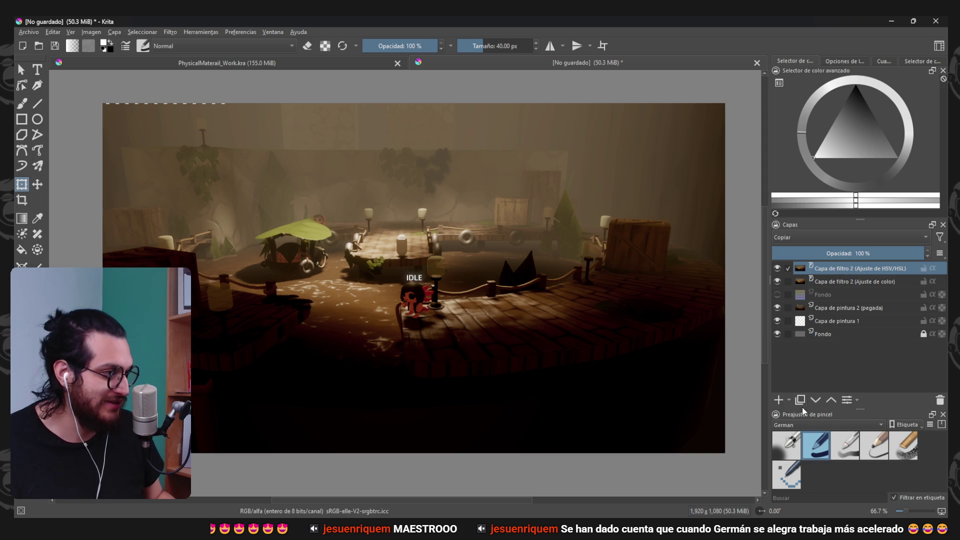
click(789, 400)
- Add a filter layer, comparing Levels and Threshold before settling on the curves adjustment
click(818, 310)
mouse_move(526, 137)
mouse_down()
mouse_move(805, 106)
mouse_move(743, 113)
mouse_up()
click(570, 209)
click(568, 217)
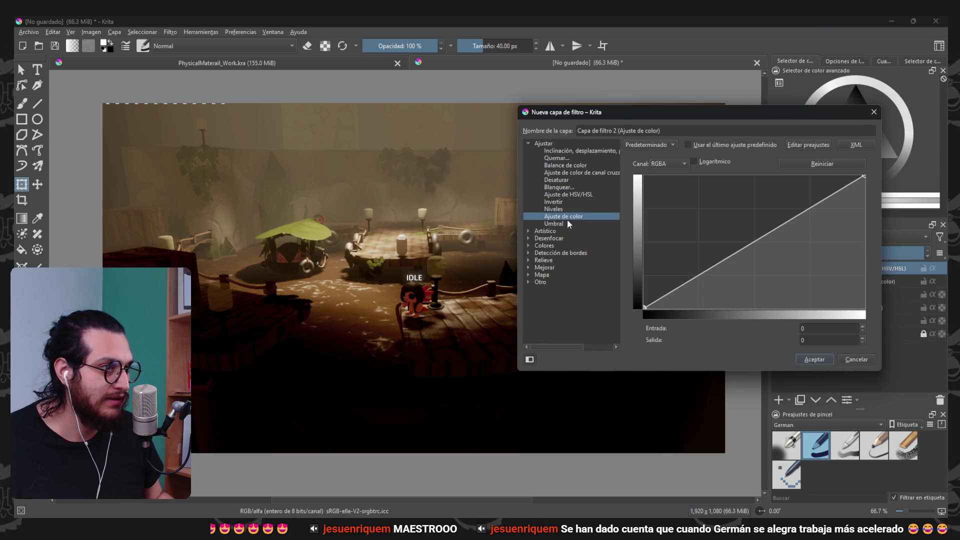
click(567, 223)
click(563, 216)
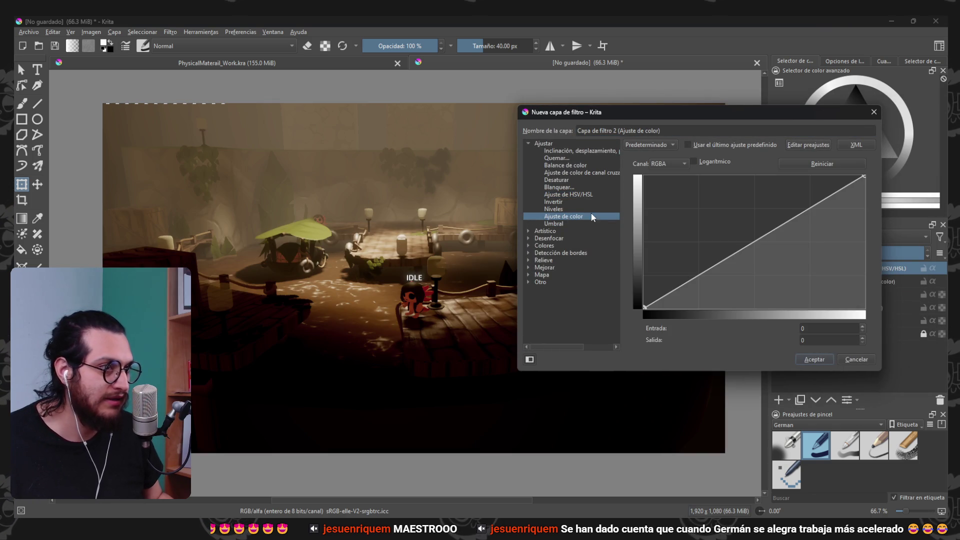
- Darken the red and green shadows, and lift the blue curve's dark end and midtones
click(679, 165)
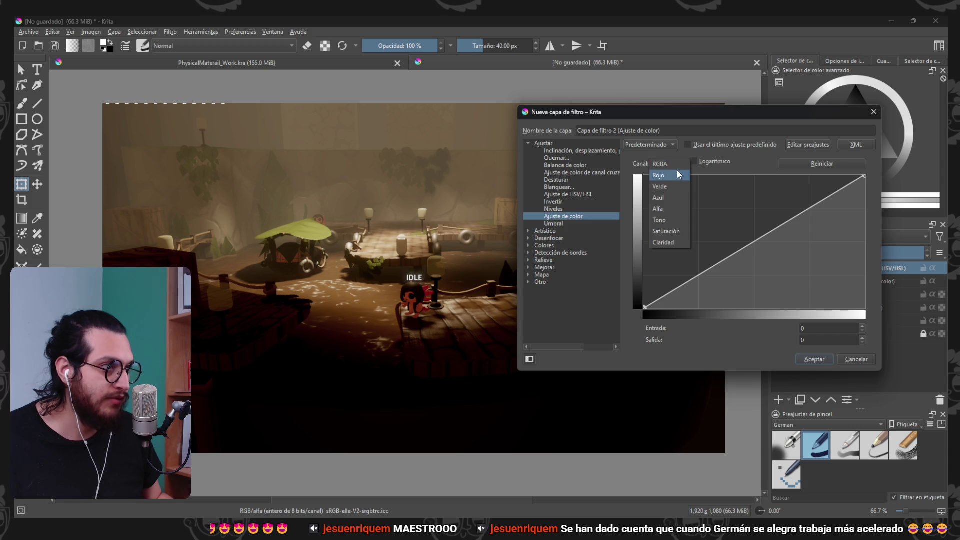
click(676, 173)
drag(642, 307, 660, 313)
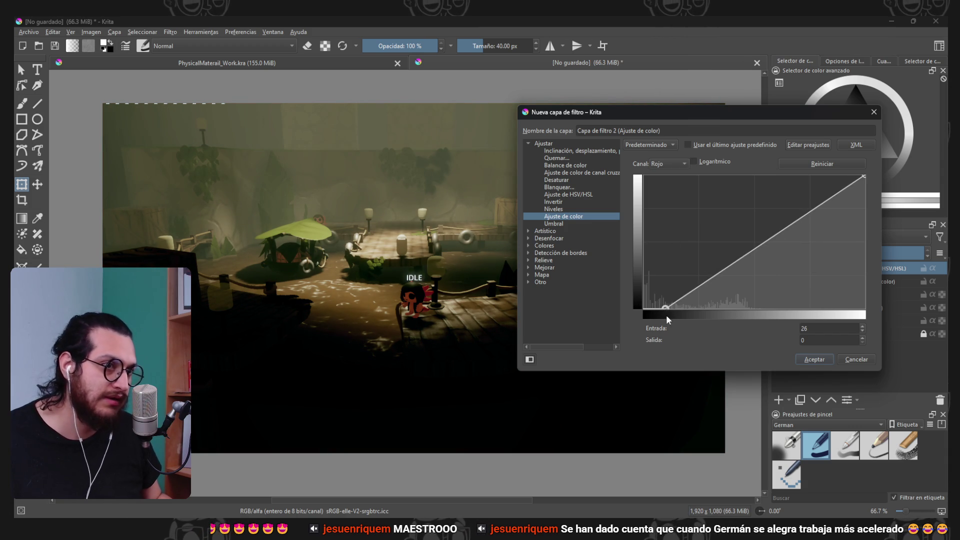
click(680, 165)
click(673, 181)
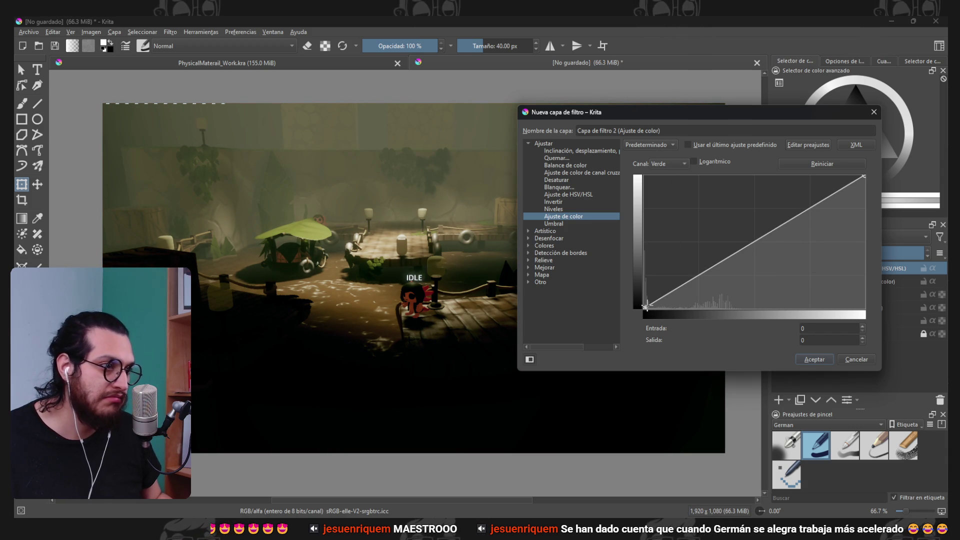
drag(642, 322, 656, 325)
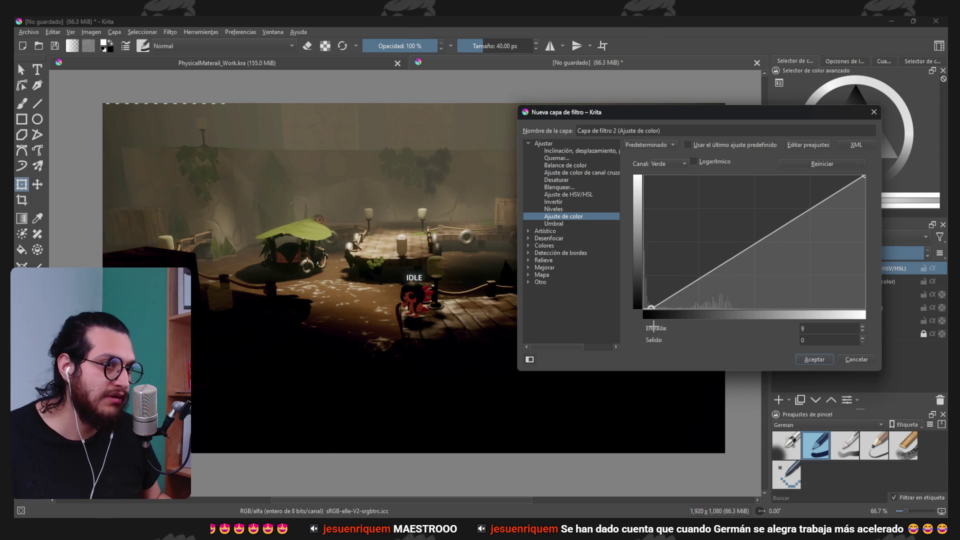
click(666, 158)
click(662, 179)
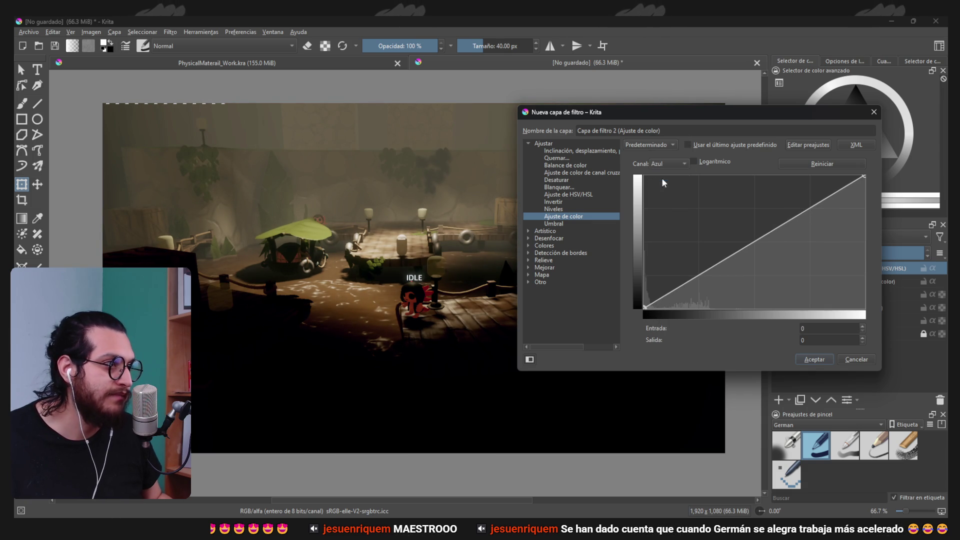
drag(643, 308, 631, 302)
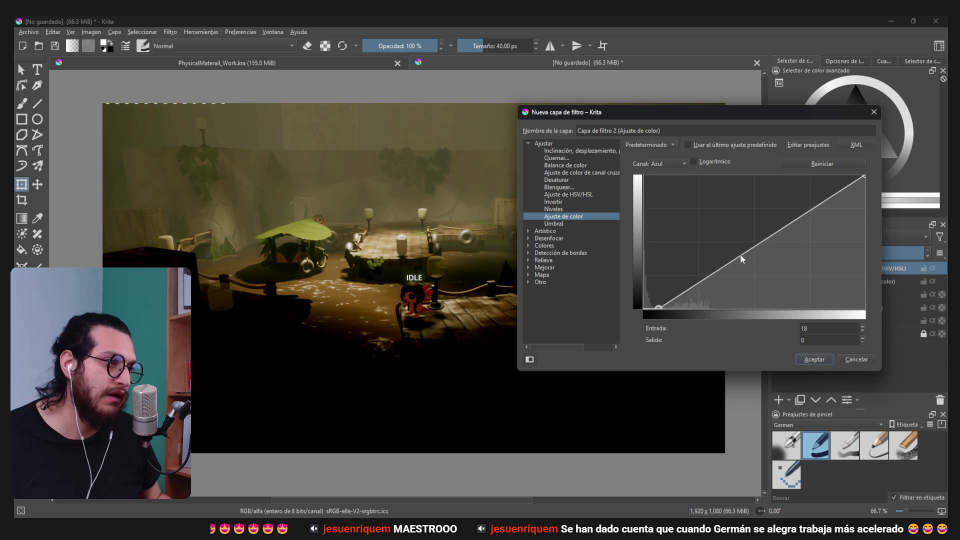
drag(750, 261, 718, 240)
- Lift the green midtones, lower the red midtones, and apply the colour-adjust layer
click(668, 163)
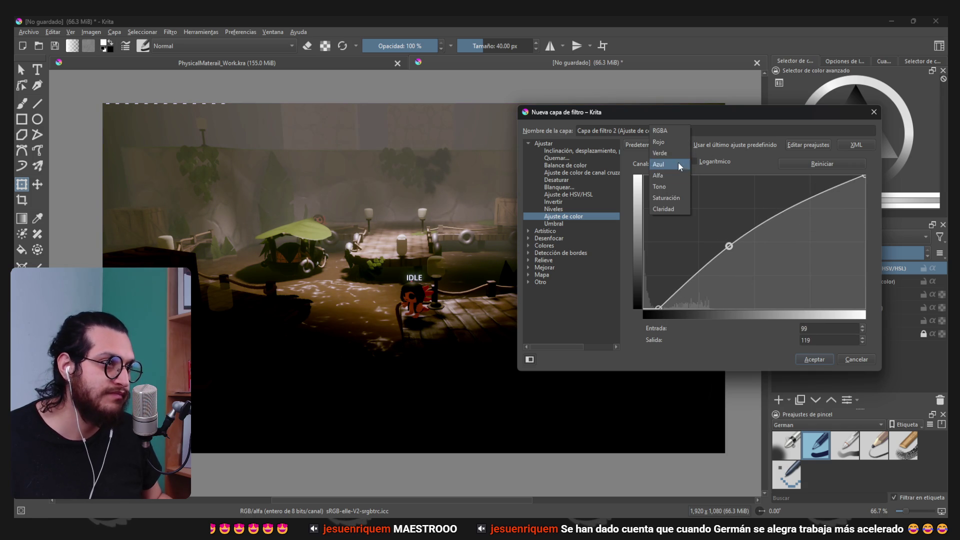
click(661, 153)
mouse_move(732, 262)
mouse_down()
mouse_move(724, 251)
mouse_move(733, 258)
mouse_up()
click(668, 163)
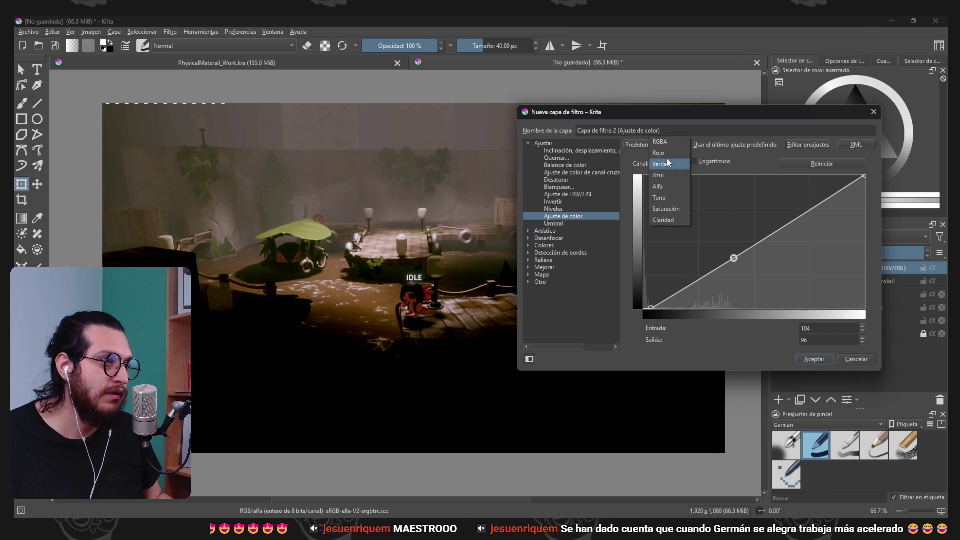
click(665, 153)
mouse_move(746, 260)
mouse_down()
mouse_move(755, 261)
mouse_move(674, 249)
mouse_move(745, 274)
mouse_move(737, 268)
mouse_up()
click(814, 359)
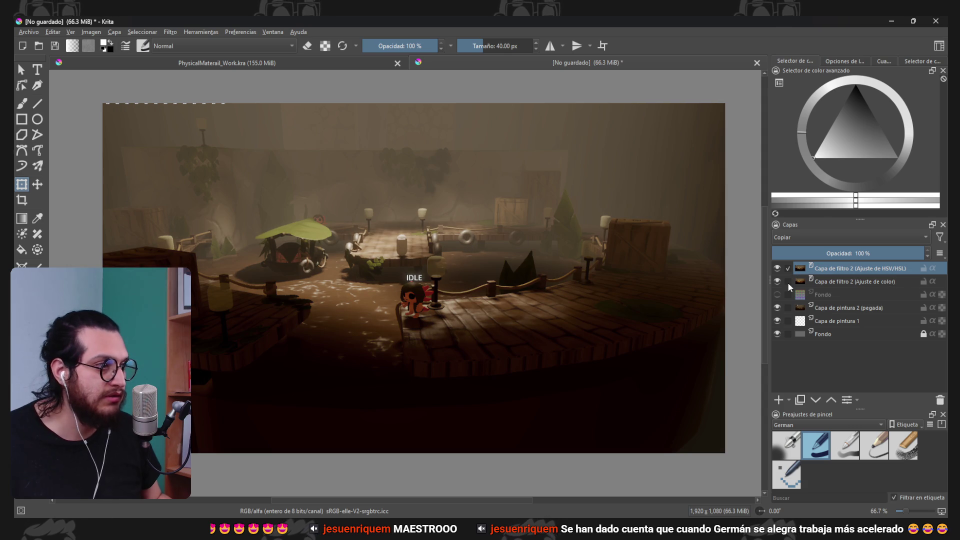
- Toggle both filter layers to compare with the original, re-enable them, and return to Godot
click(777, 268)
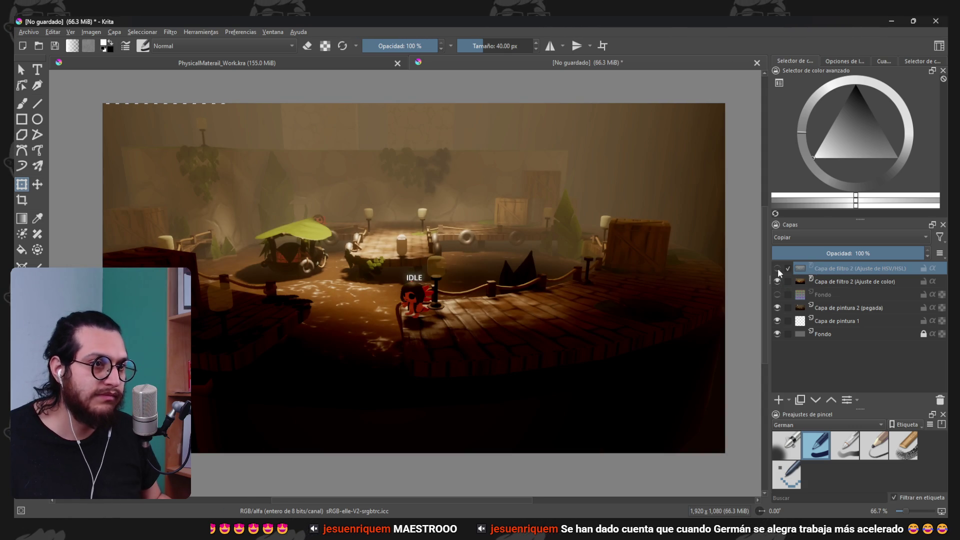
click(778, 281)
click(779, 278)
click(779, 278)
click(780, 278)
click(778, 273)
click(775, 277)
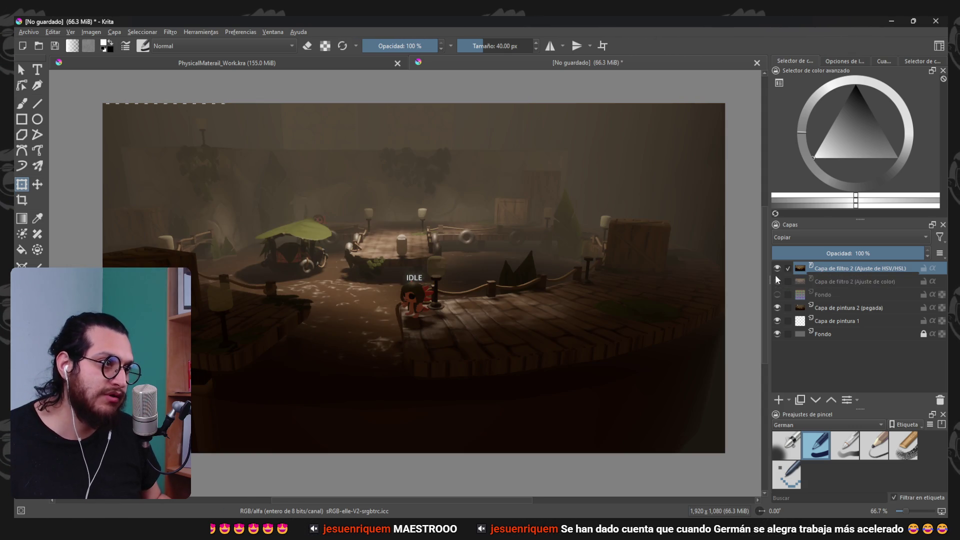
click(775, 275)
drag(774, 275, 777, 265)
click(777, 266)
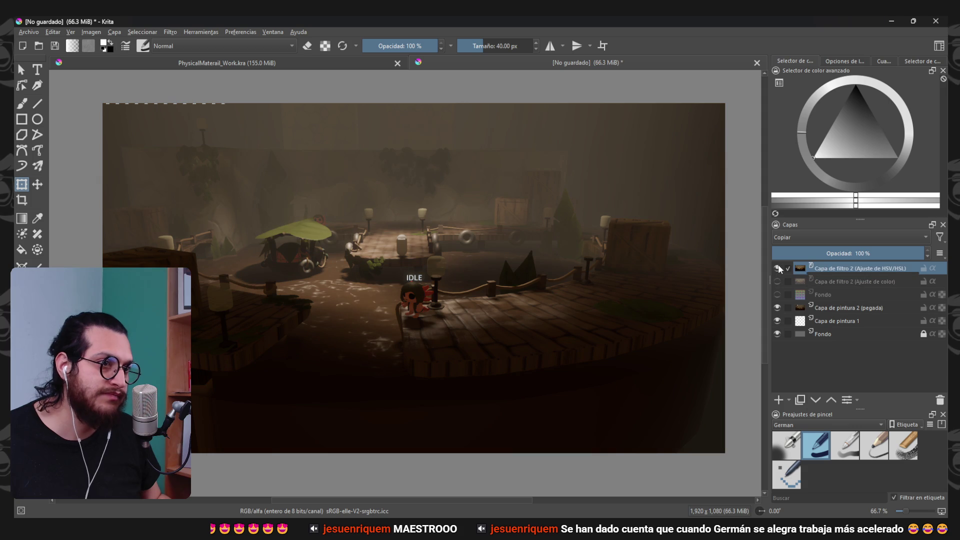
click(778, 280)
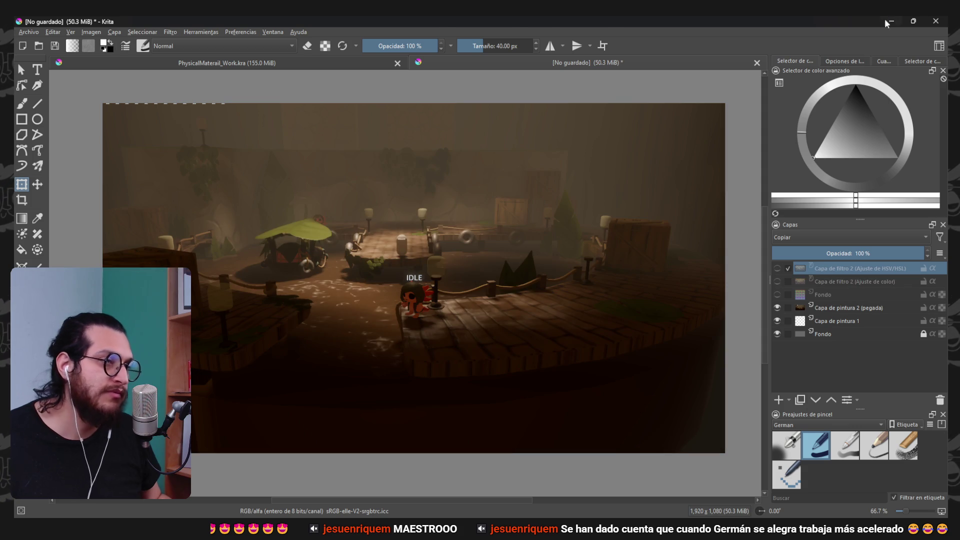
click(890, 20)
click(735, 73)
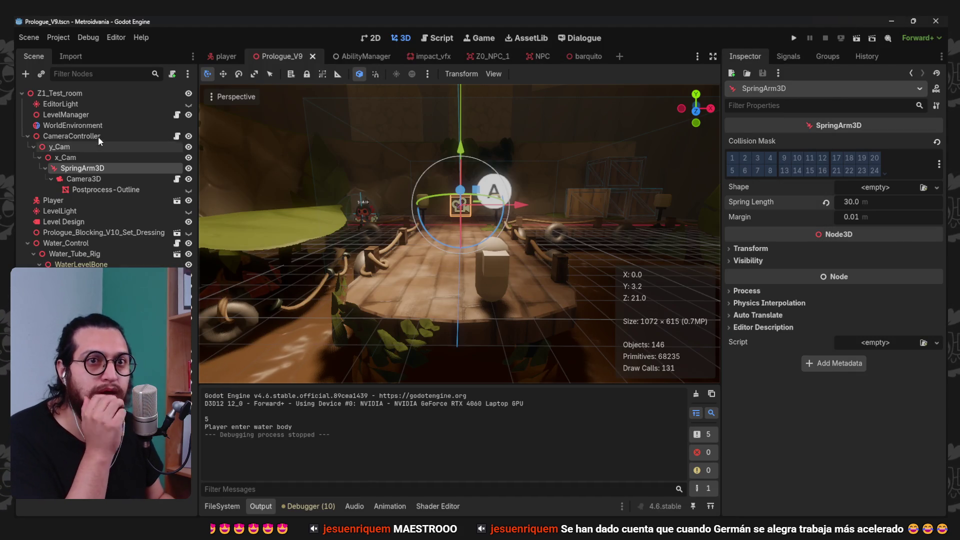
- With WorldEnvironment selected, run the game, stop it, check Project Settings, and relaunch it embedded
click(72, 125)
click(794, 38)
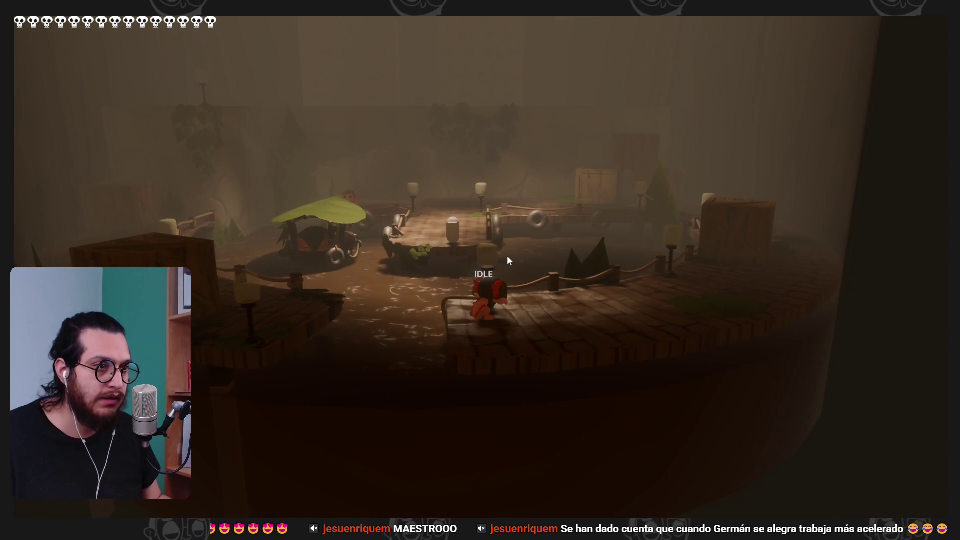
key(F8)
click(70, 38)
click(84, 52)
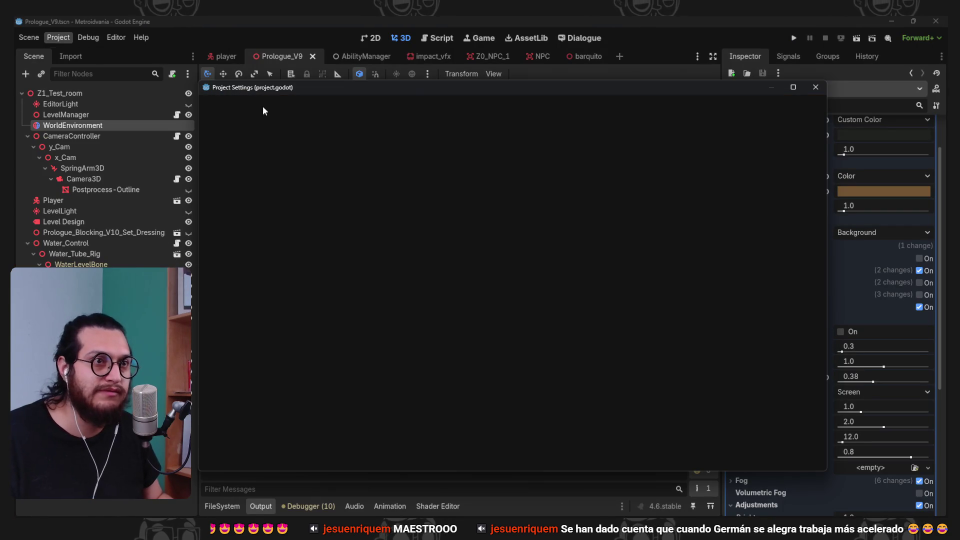
click(495, 457)
click(794, 38)
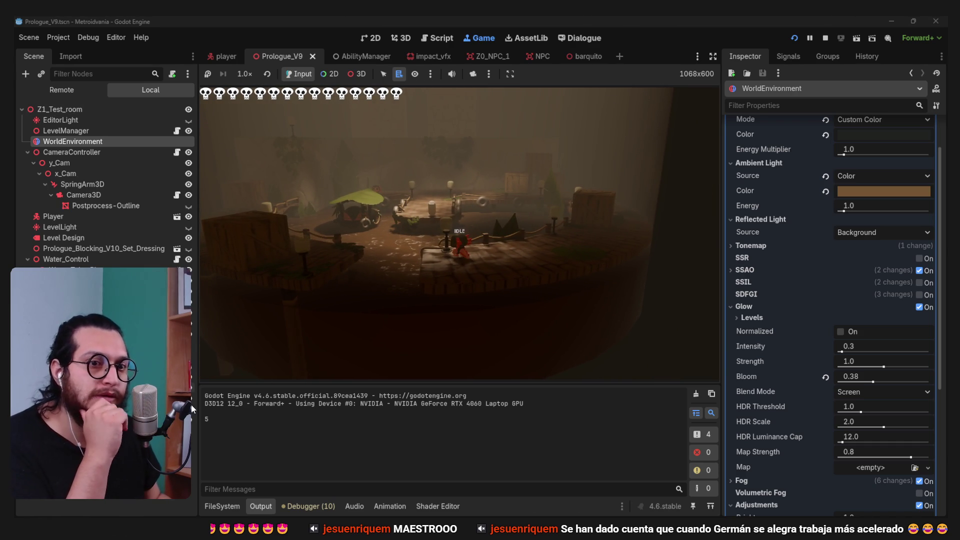
- Set Adjustments to brightness 1.18, contrast 1.075, saturation 1.05, comparing on and off, left enabled
scroll(776, 413, down, 3)
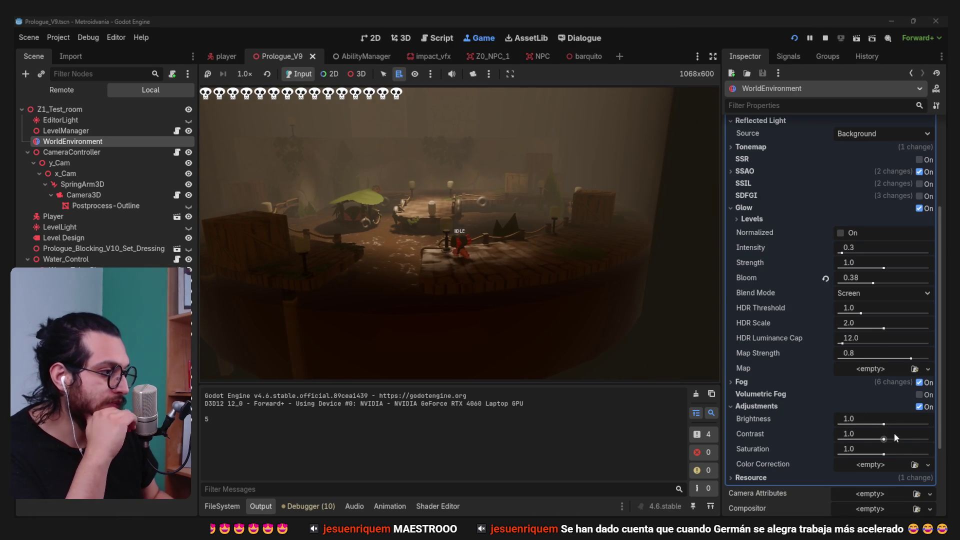
mouse_move(892, 436)
mouse_down()
mouse_move(906, 439)
mouse_move(870, 438)
mouse_move(878, 438)
mouse_up()
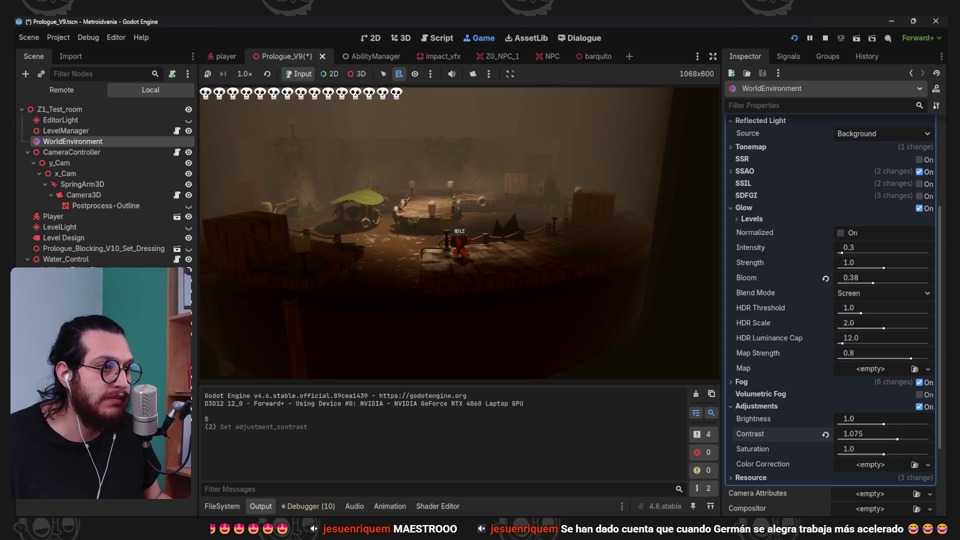
drag(890, 450, 897, 450)
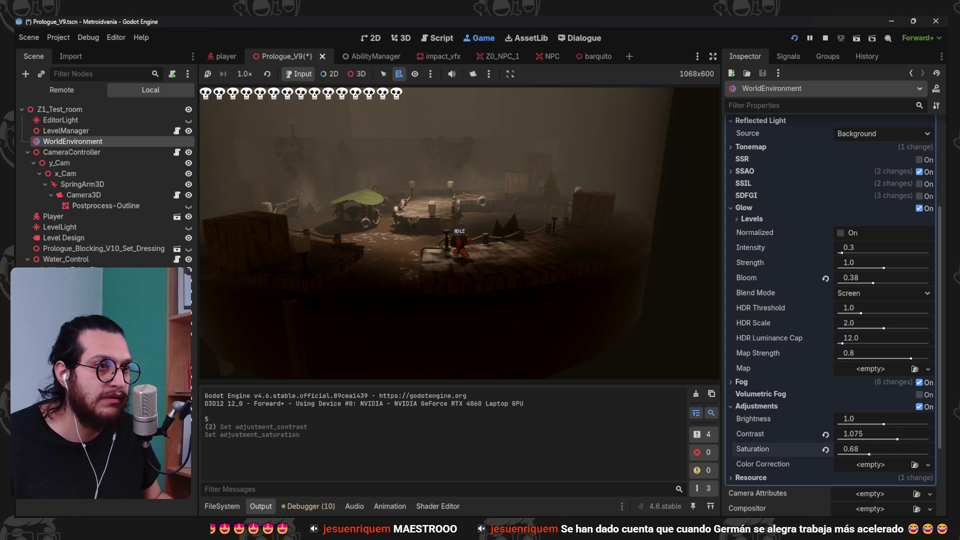
drag(884, 419, 891, 424)
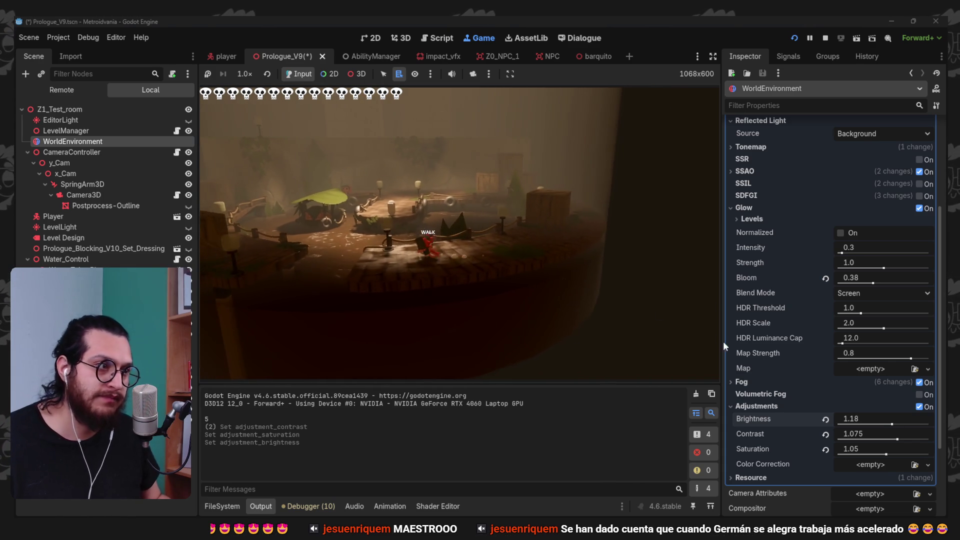
click(919, 406)
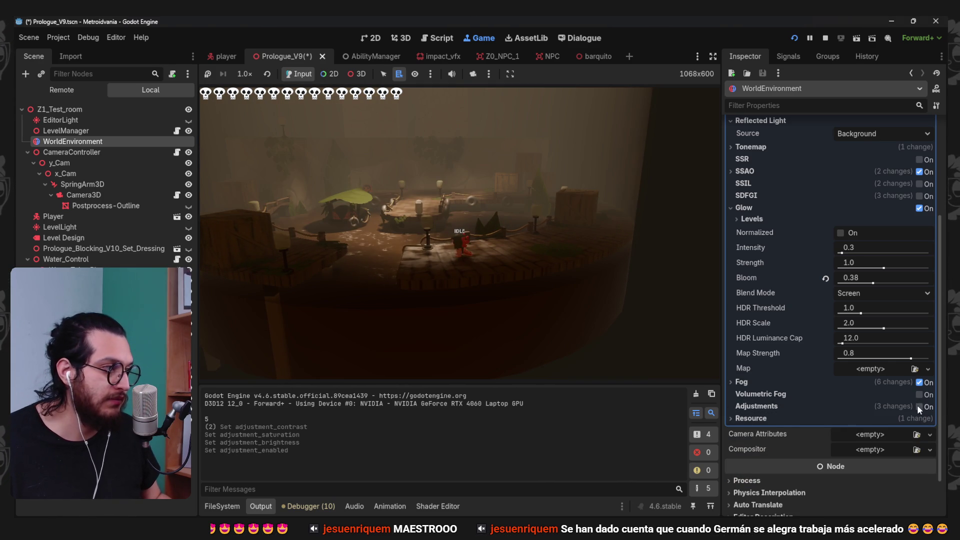
click(918, 406)
click(919, 406)
click(919, 406)
click(919, 406)
click(918, 406)
- Dash and walk the character around the room and across the central platform
key(shift)
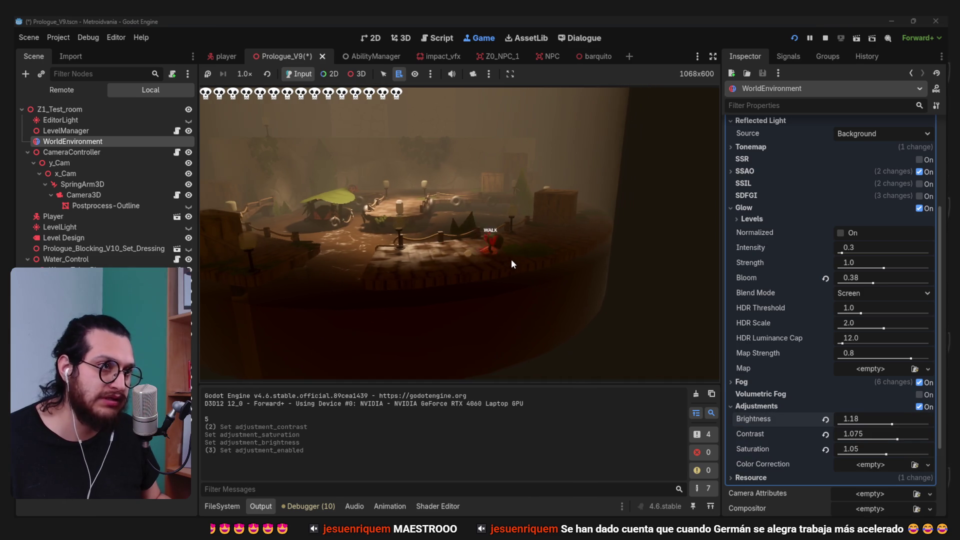
key(w)
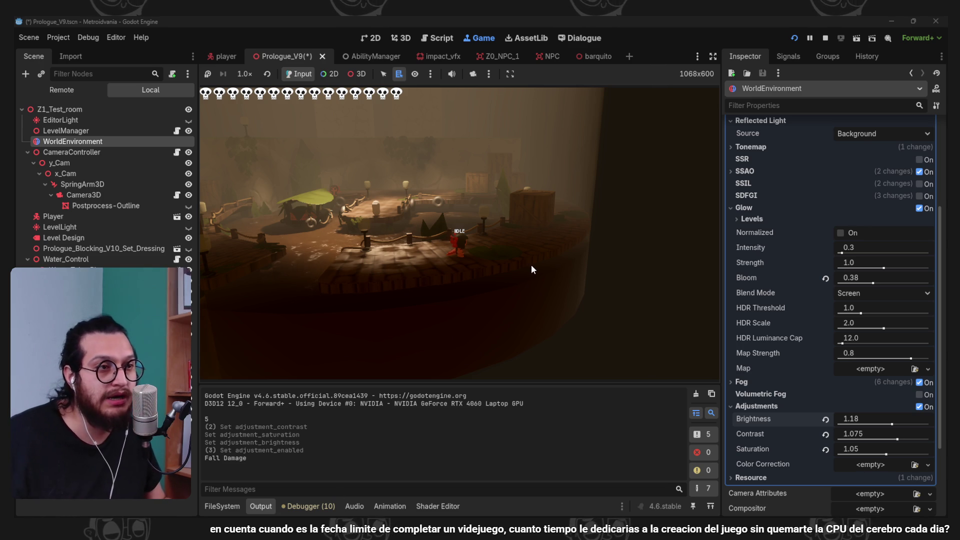
key(a)
key(a)
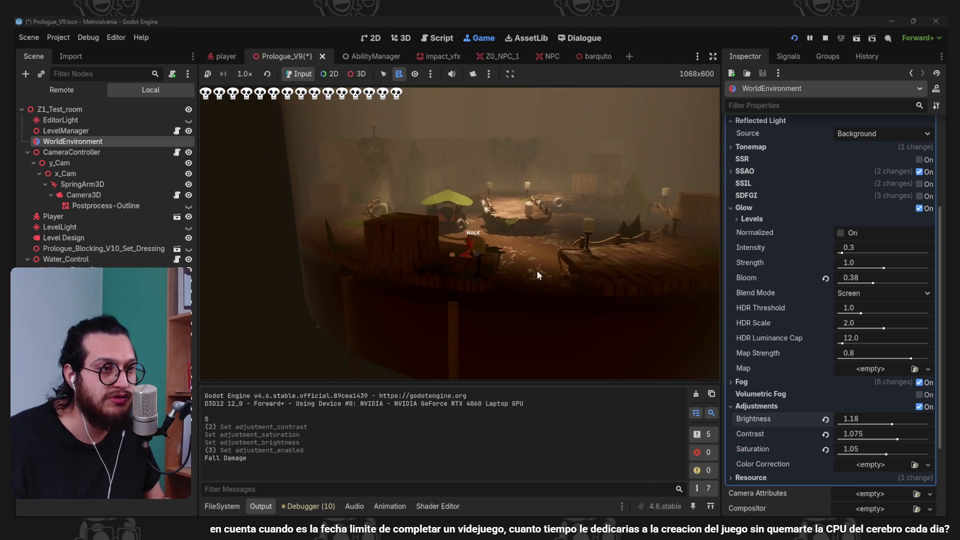
key(a)
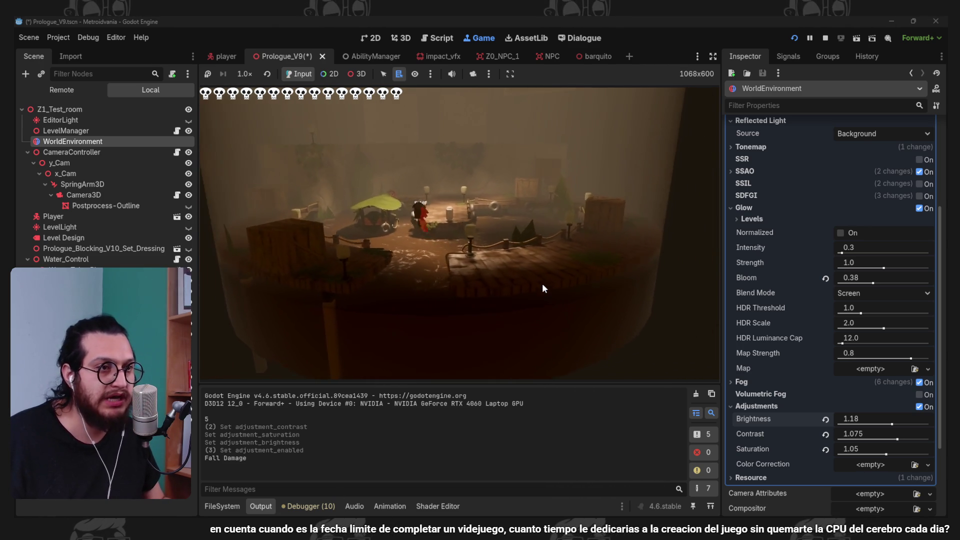
key(a)
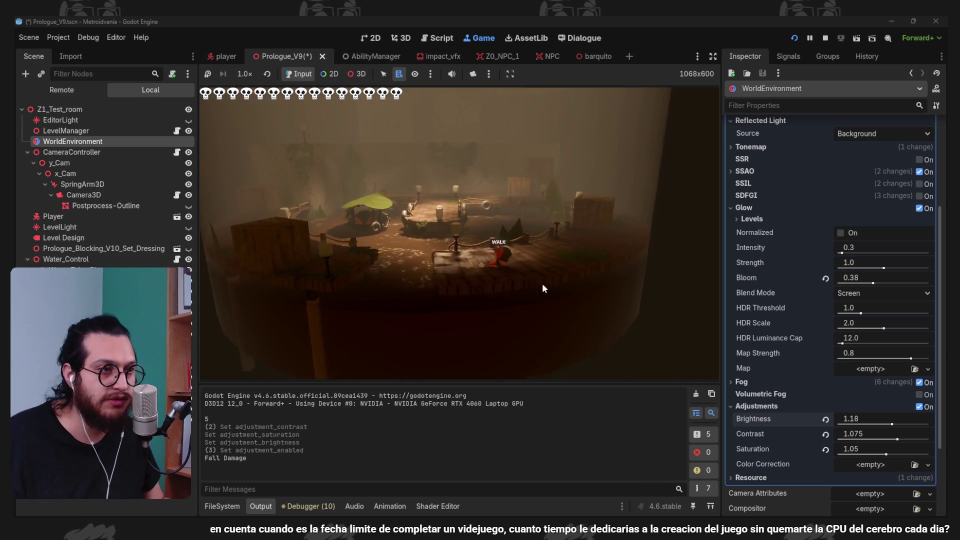
key(a)
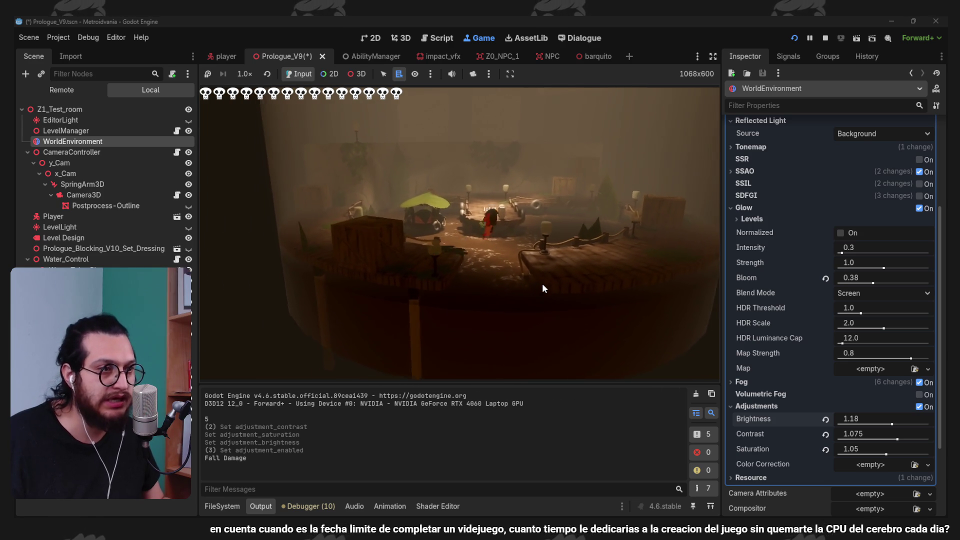
- Walk along the crate dock, jump onto a ledge, then select the Camera3D node
key(d)
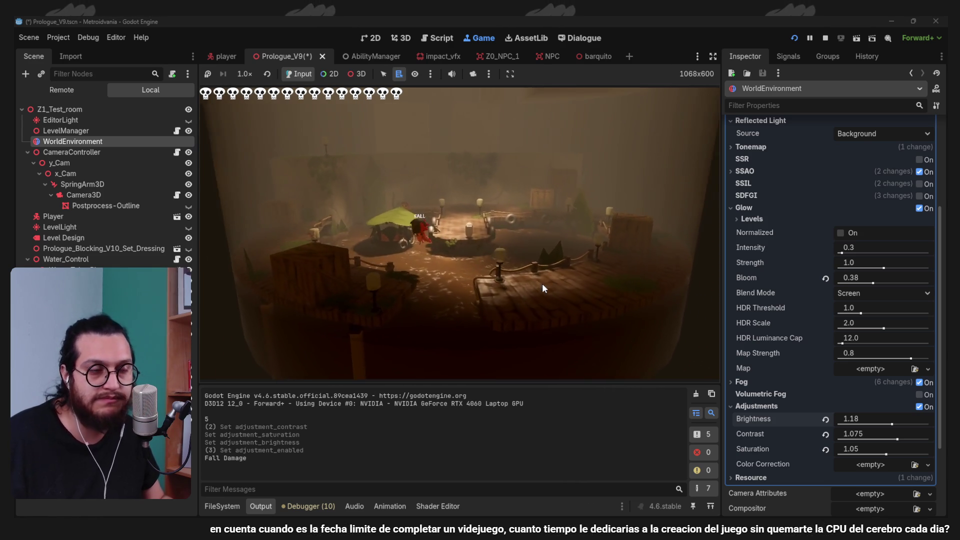
key(a)
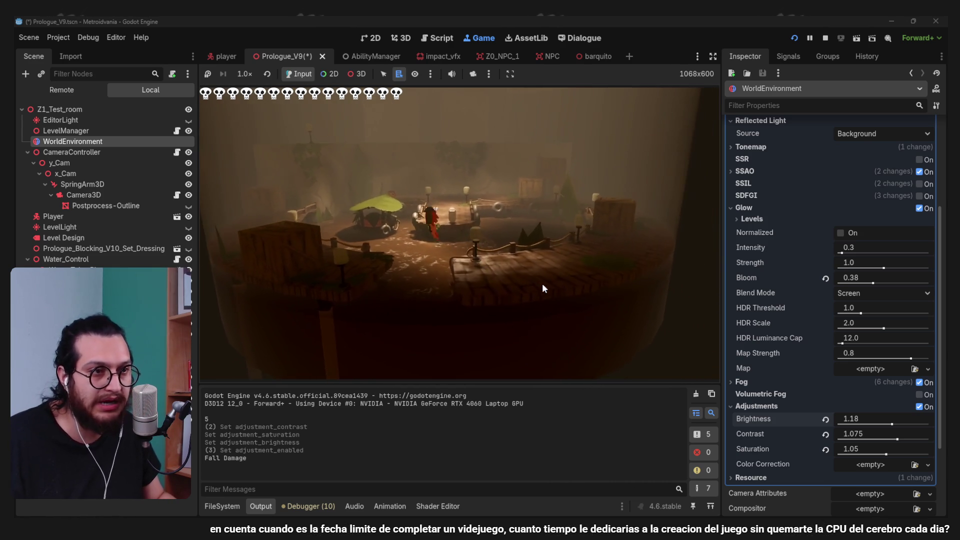
key(a)
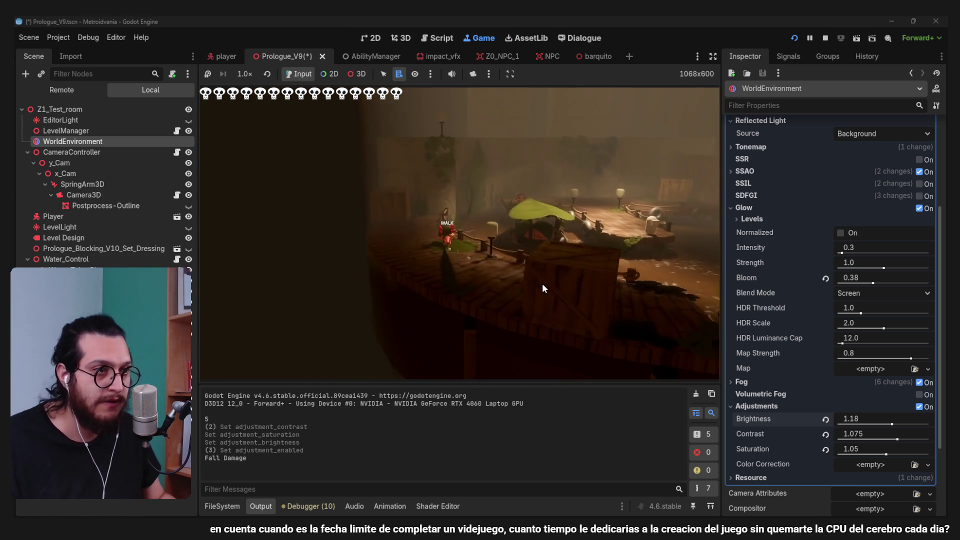
key(a)
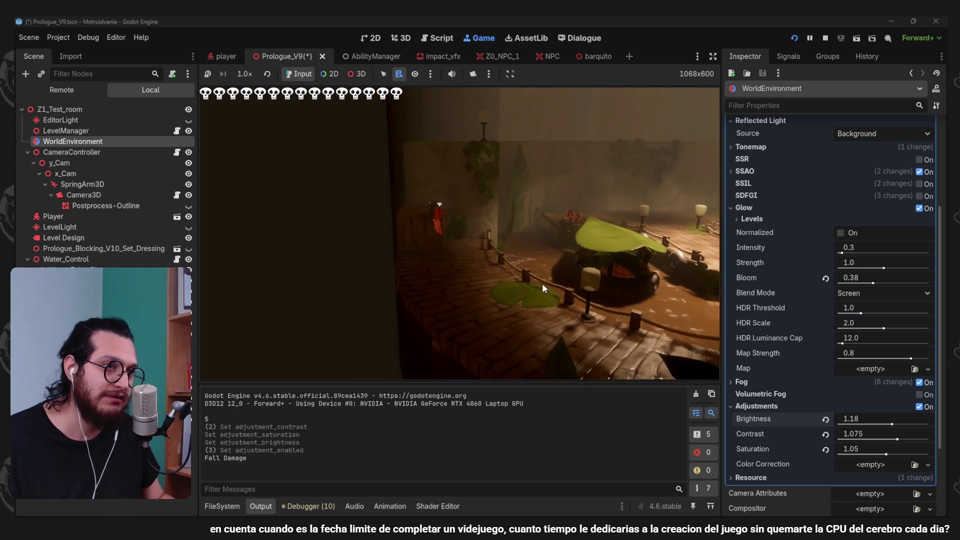
key(space)
key(a)
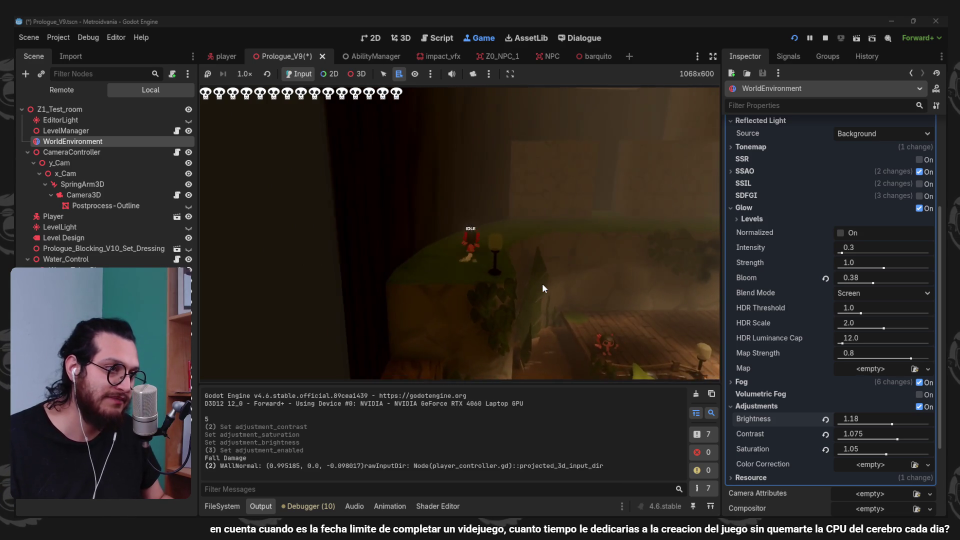
key(a)
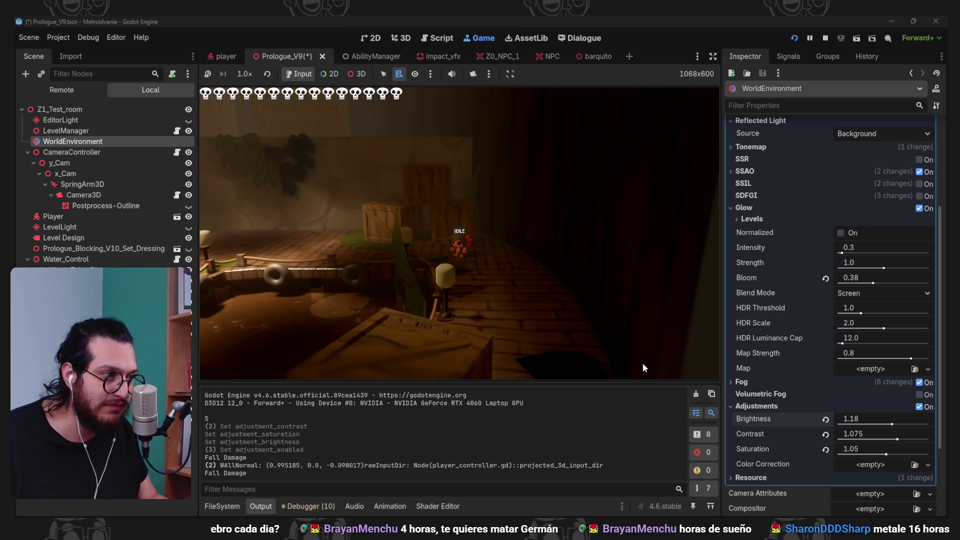
click(82, 194)
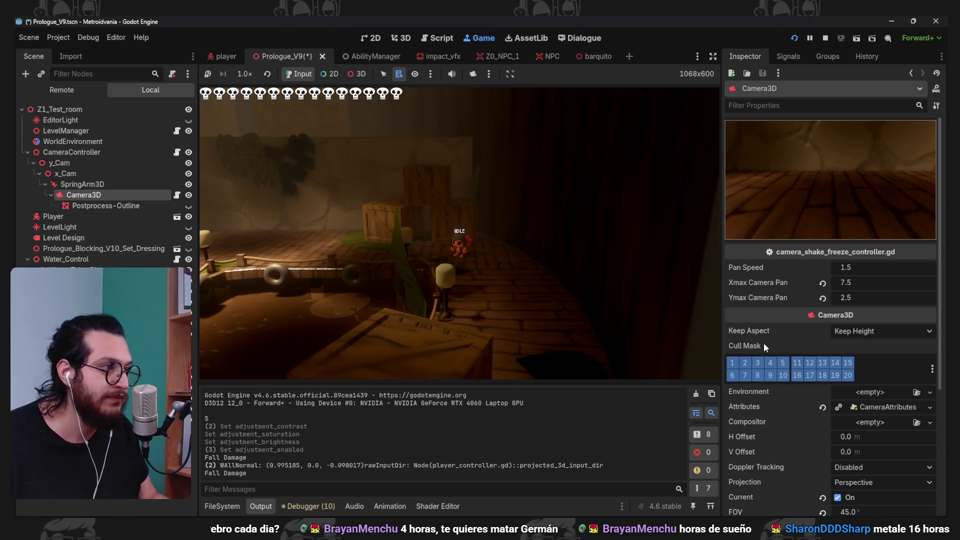
- Give Camera3D's CameraAttributes near DOF blur at 15.44 m distance and 4.43 transition, undoing trial values
scroll(769, 381, down, 2)
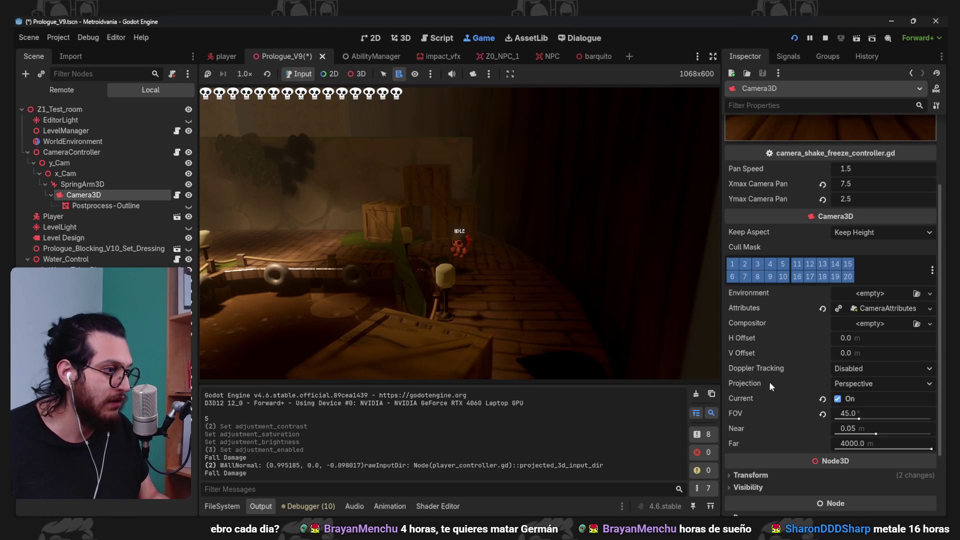
click(878, 310)
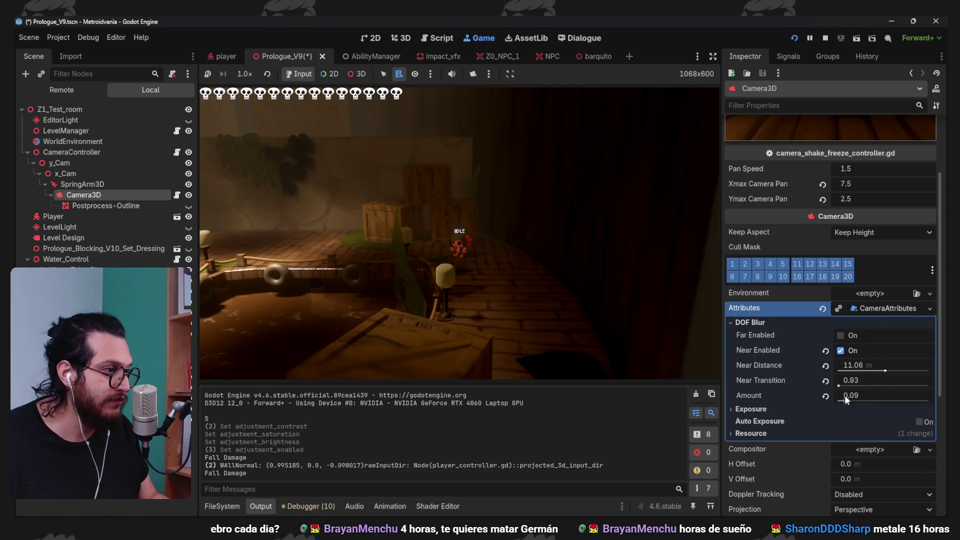
mouse_move(862, 379)
mouse_down()
mouse_move(875, 379)
mouse_move(880, 397)
mouse_up()
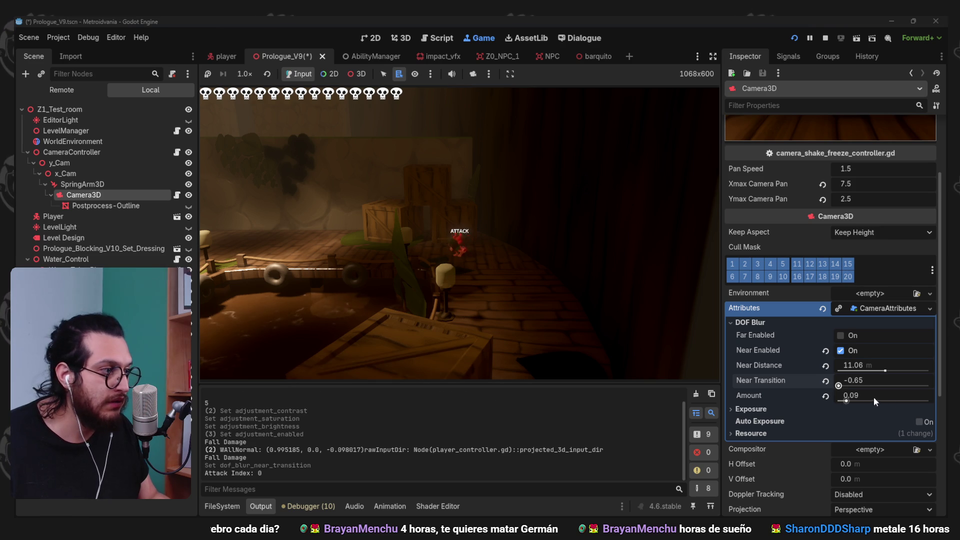
key(ctrl+z)
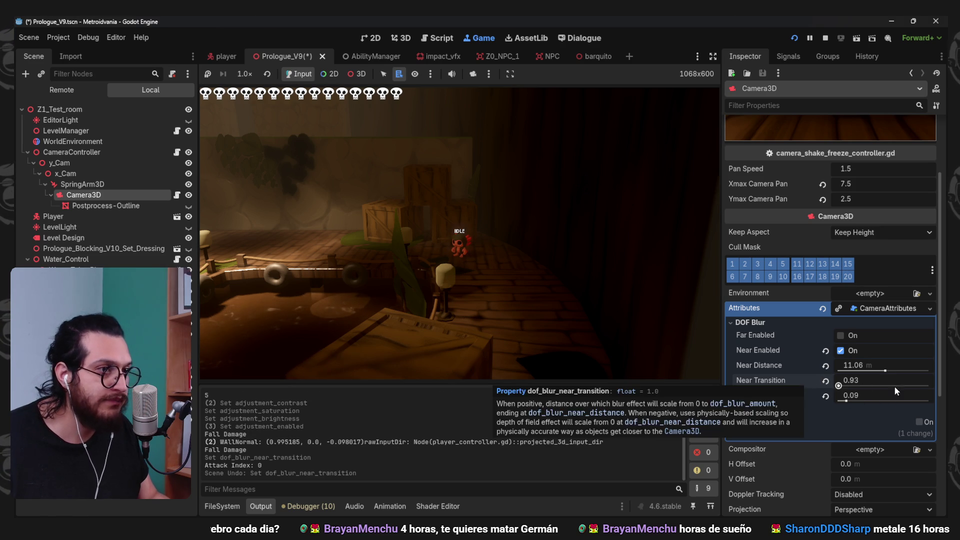
drag(892, 366, 900, 366)
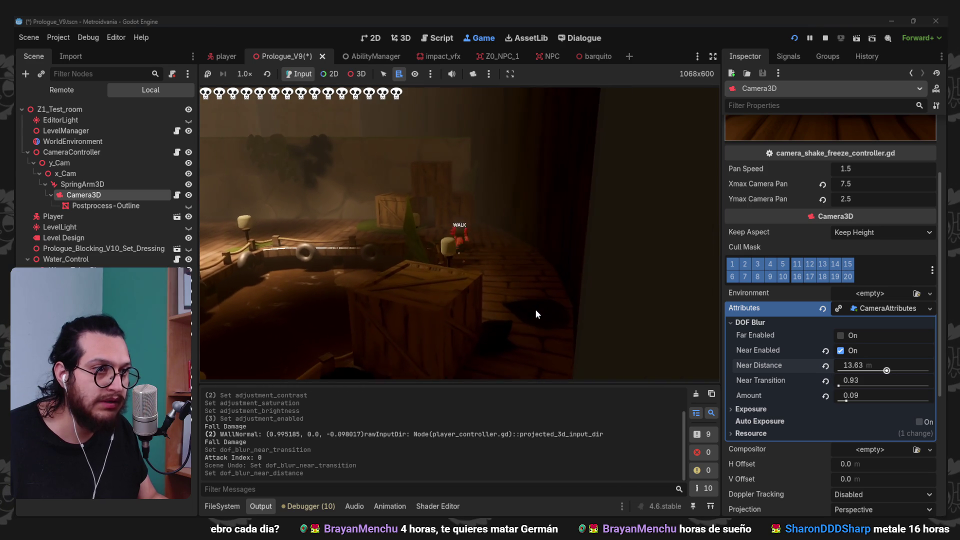
key(ctrl+z)
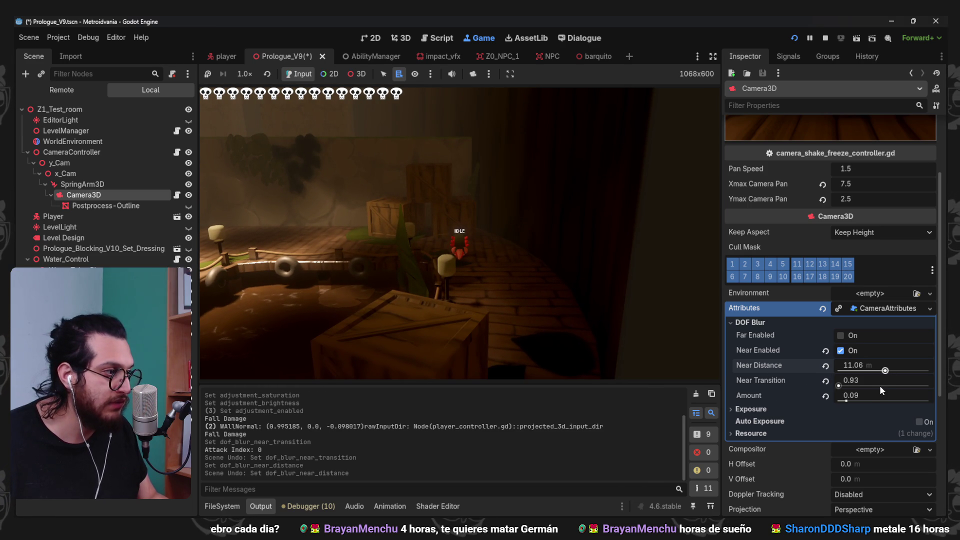
key(ctrl+z)
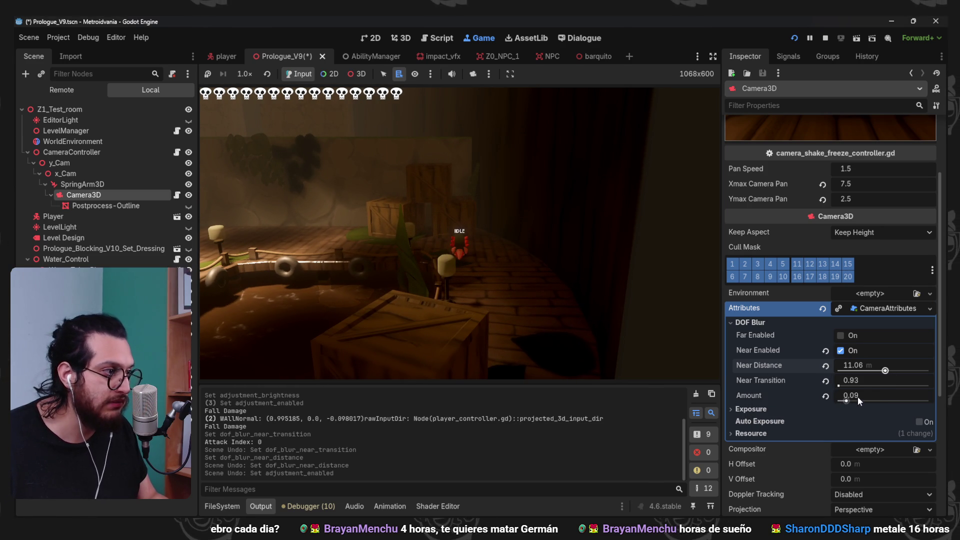
mouse_move(874, 382)
mouse_down()
mouse_move(858, 382)
mouse_move(850, 364)
mouse_move(890, 365)
mouse_up()
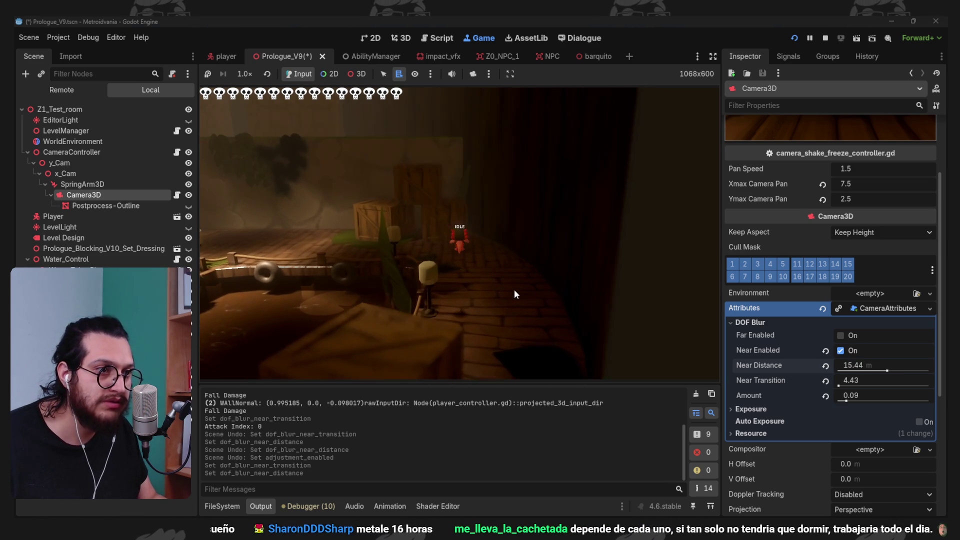
key(s)
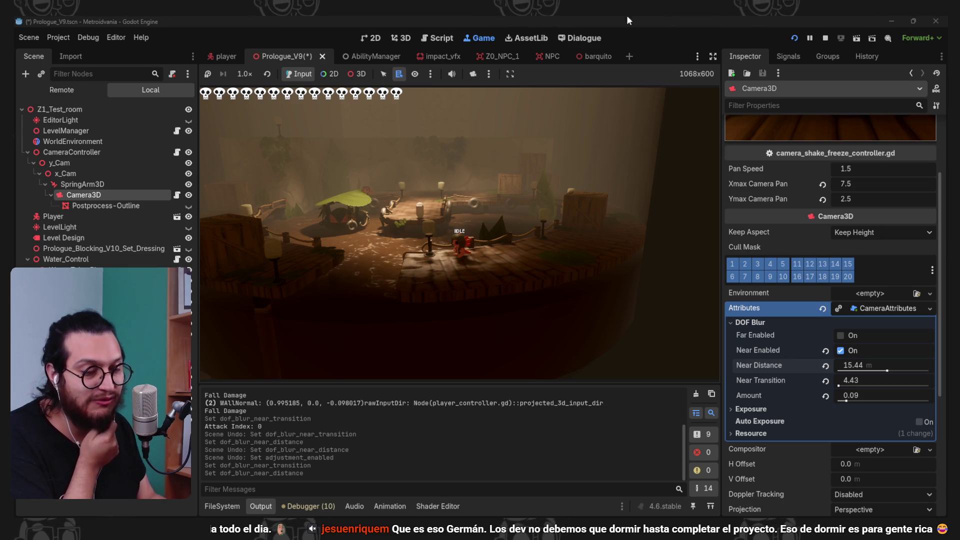
scroll(785, 197, up, 2)
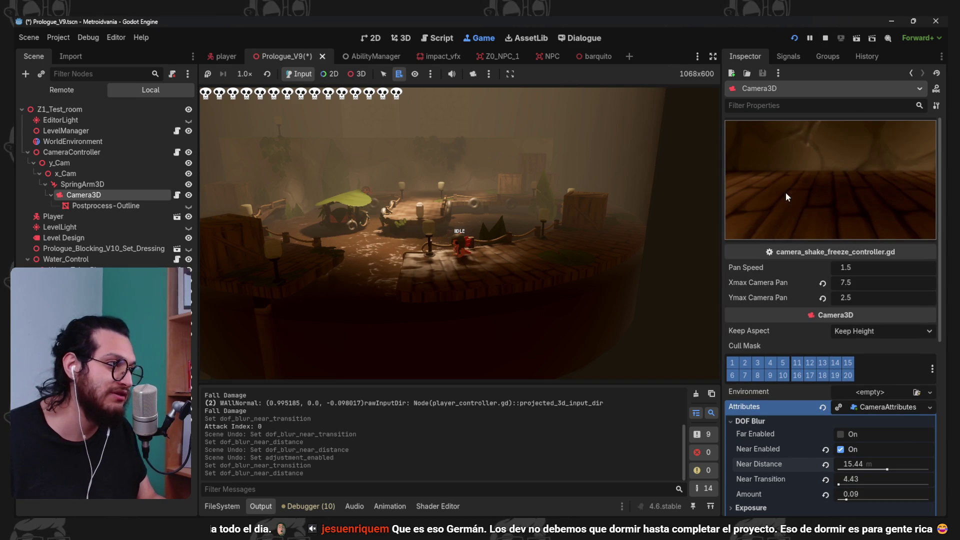
- Walk the character right and down past the dock, then save the scene and relaunch with F5
key(d)
key(d)
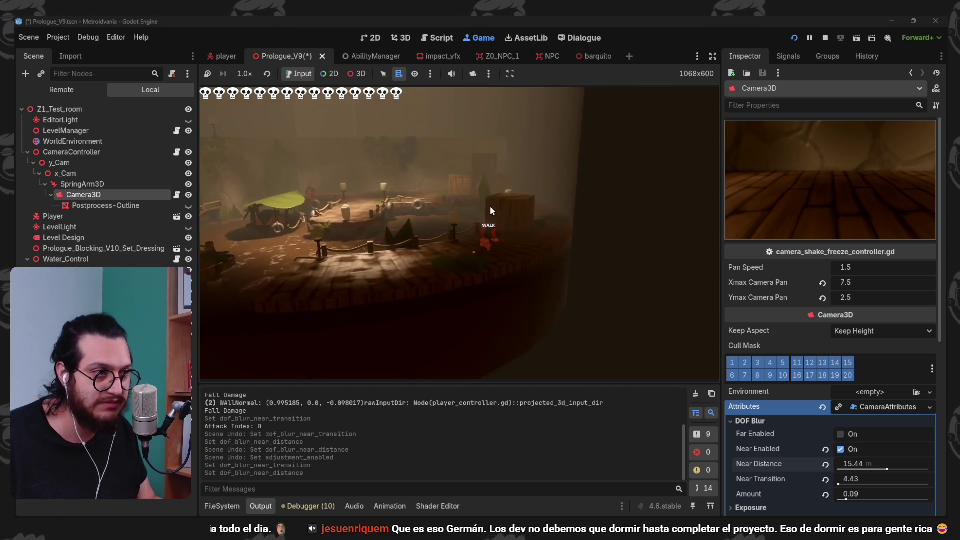
key(d)
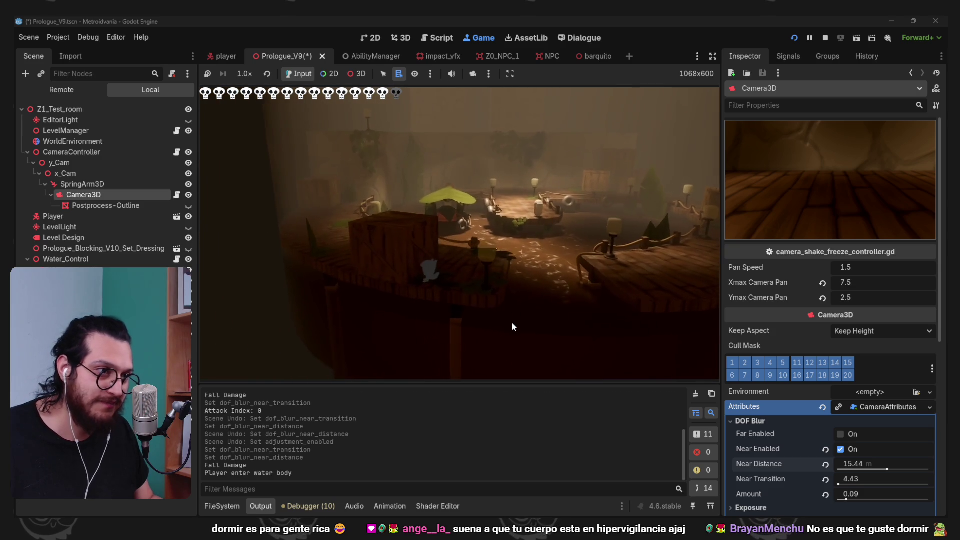
key(F5)
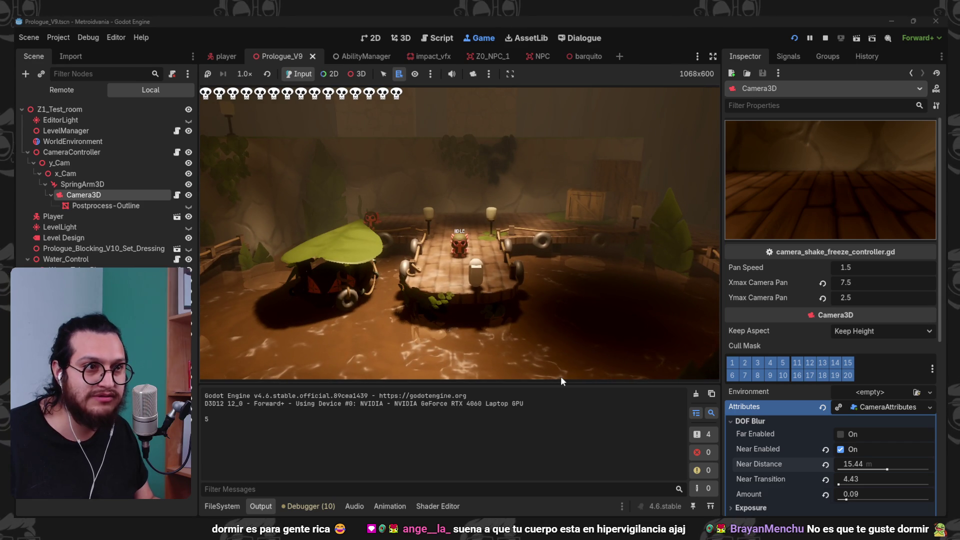
- Comment out the _process function on lines 10–13 of water_control.gd and re-run the game
click(825, 38)
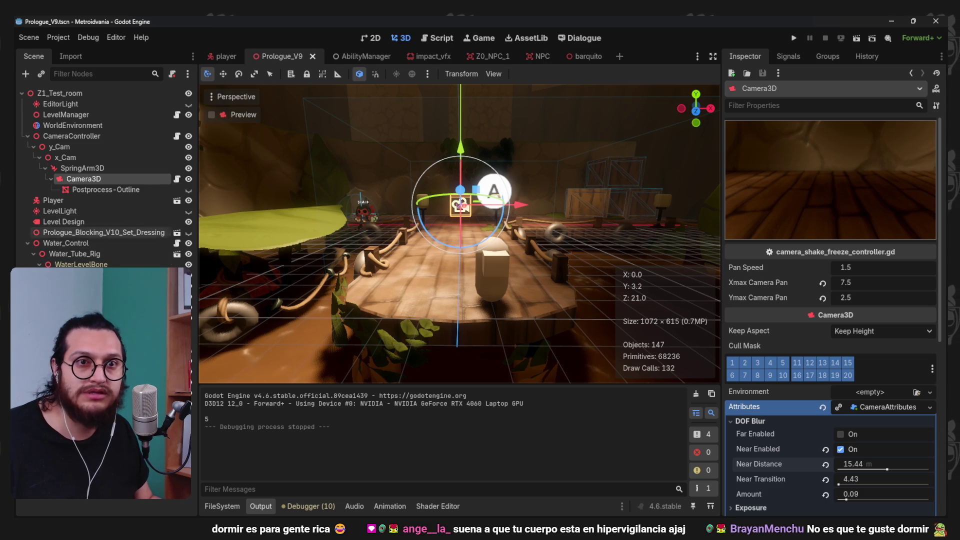
click(176, 243)
mouse_move(673, 238)
mouse_down()
mouse_move(550, 236)
mouse_move(316, 202)
mouse_up()
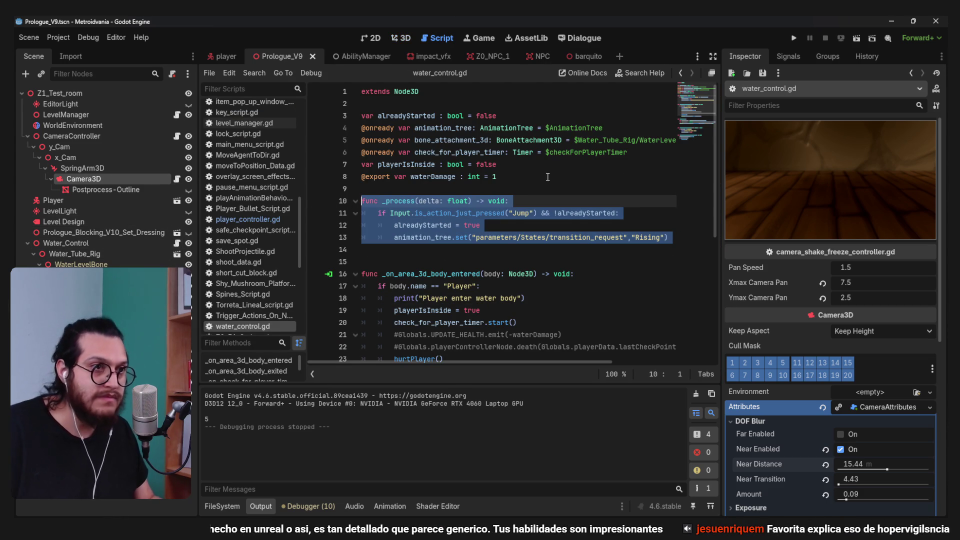
click(791, 41)
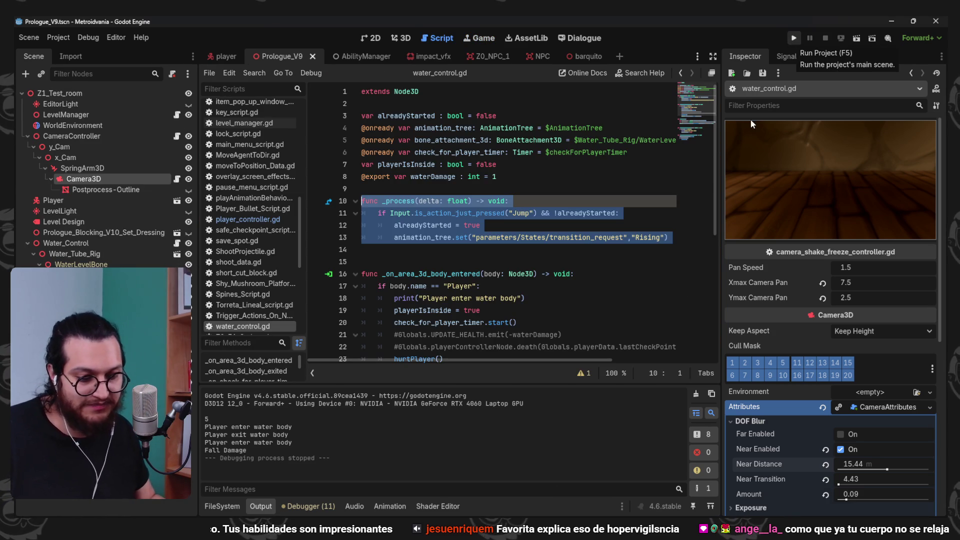
key(ctrl+k)
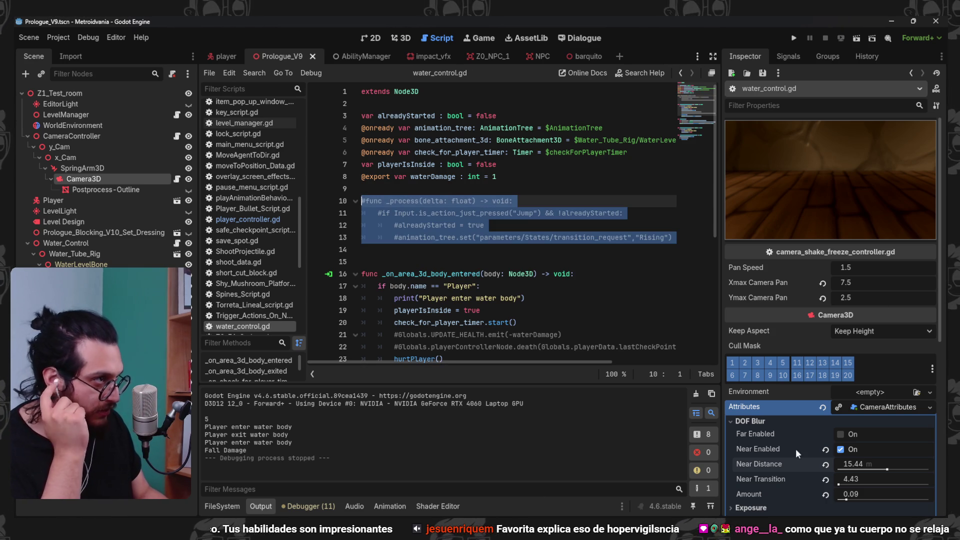
click(793, 38)
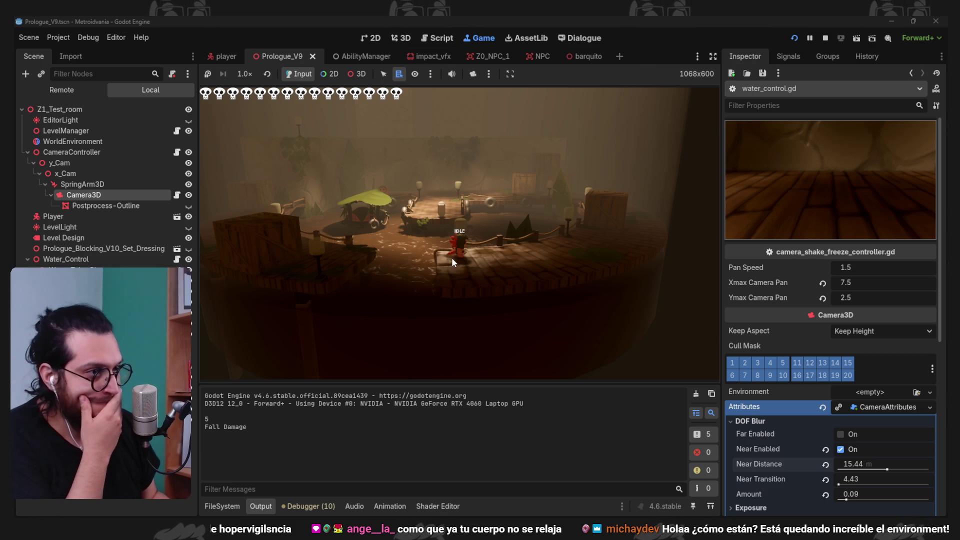
click(827, 39)
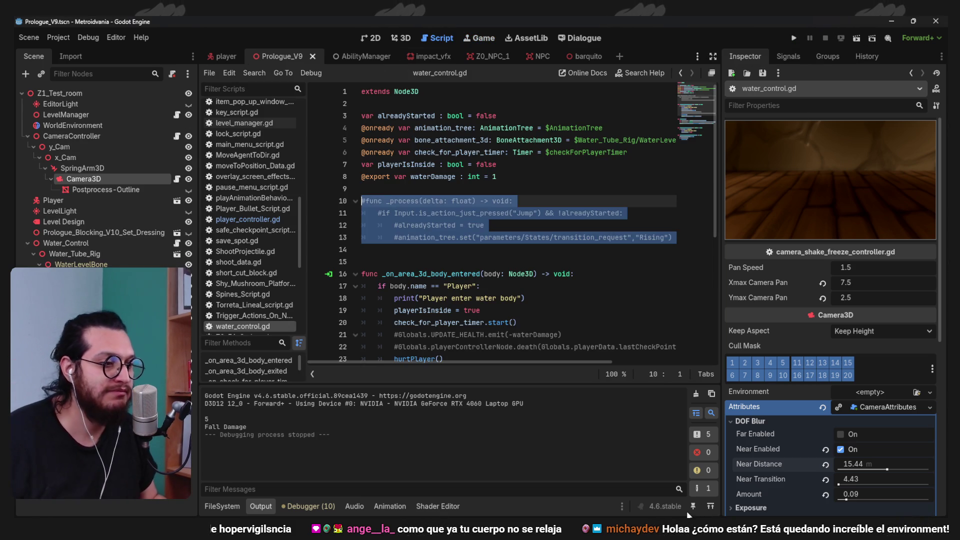
- Delete the two lamp posts in Prologue_Set_Dressing.blend and save the file
click(709, 485)
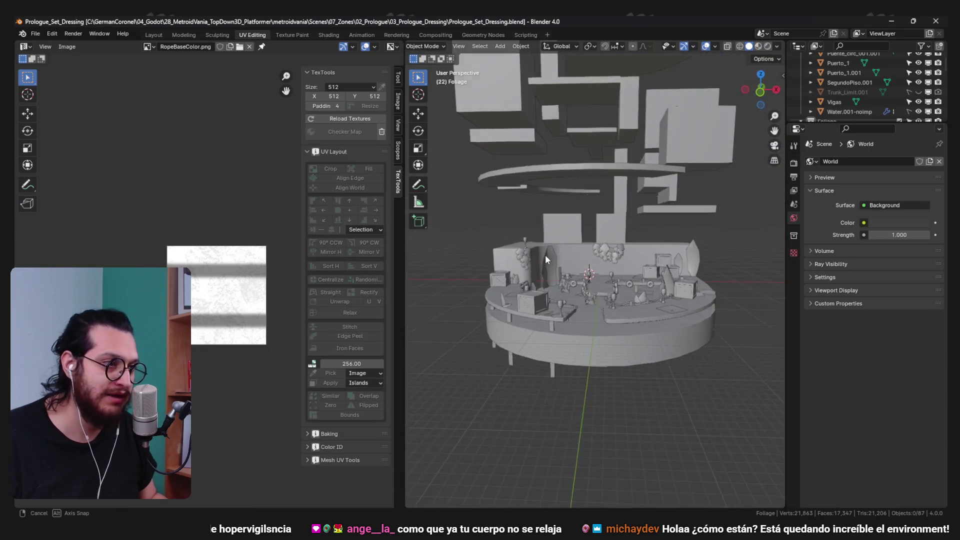
scroll(564, 311, up, 2)
click(511, 308)
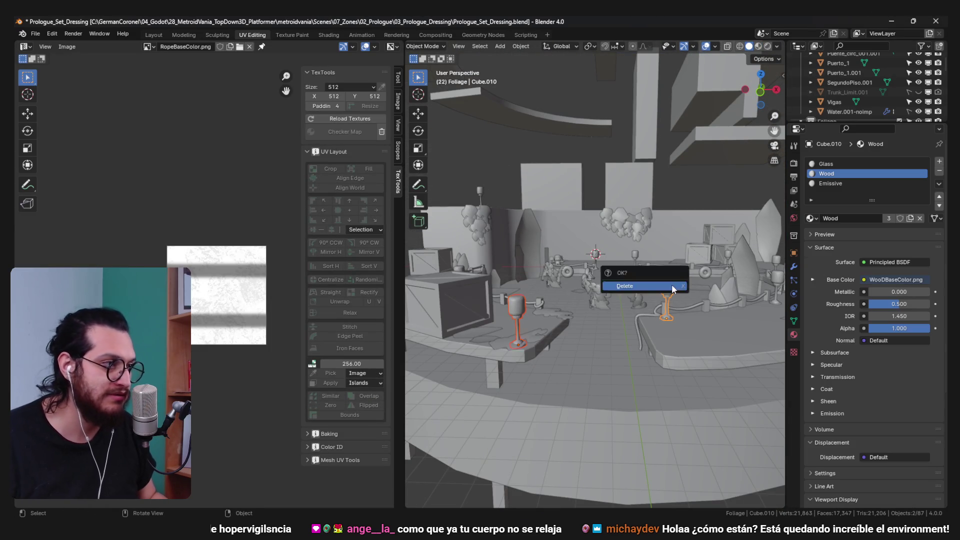
click(672, 287)
key(ctrl+s)
- Orbit the Blender view to check the whole platform, then minimize Blender to go back to Godot
scroll(671, 292, down, 5)
mouse_move(612, 323)
mouse_down()
mouse_move(596, 223)
mouse_move(607, 221)
mouse_up()
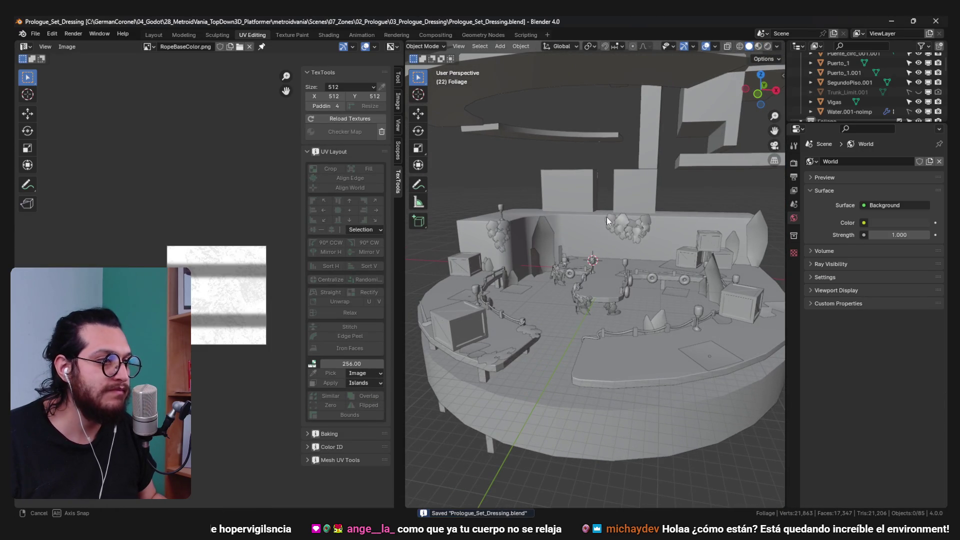
click(892, 21)
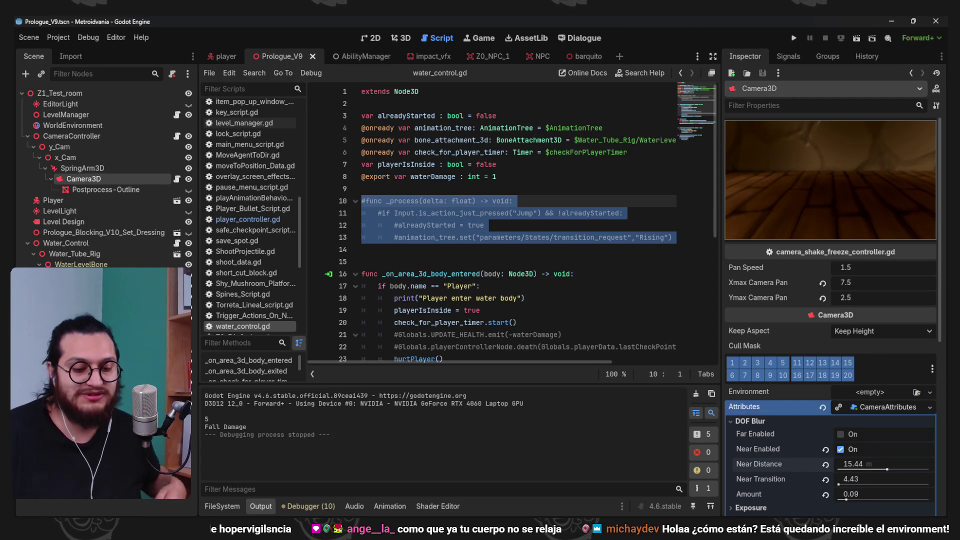
- Run the project (F5) to play-test the dock scene without the lamp posts
click(794, 38)
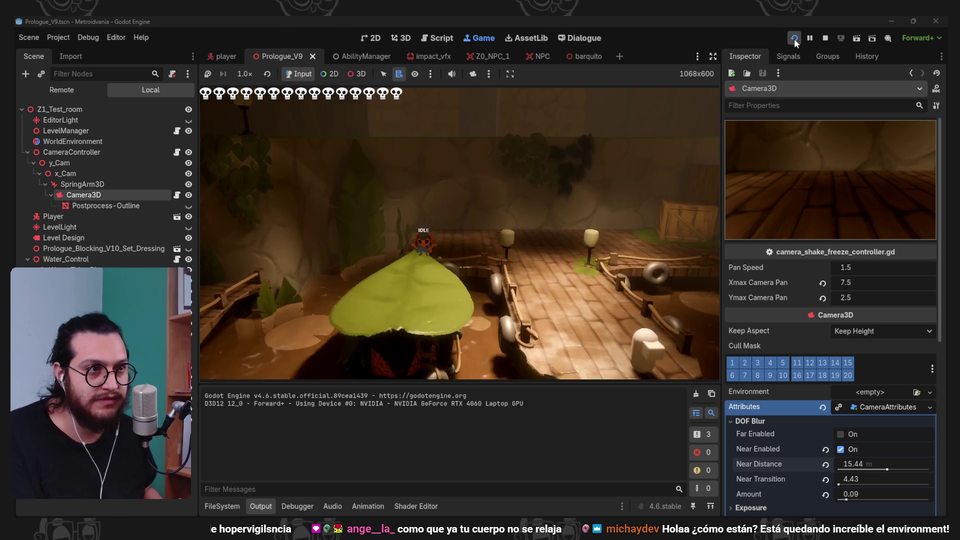
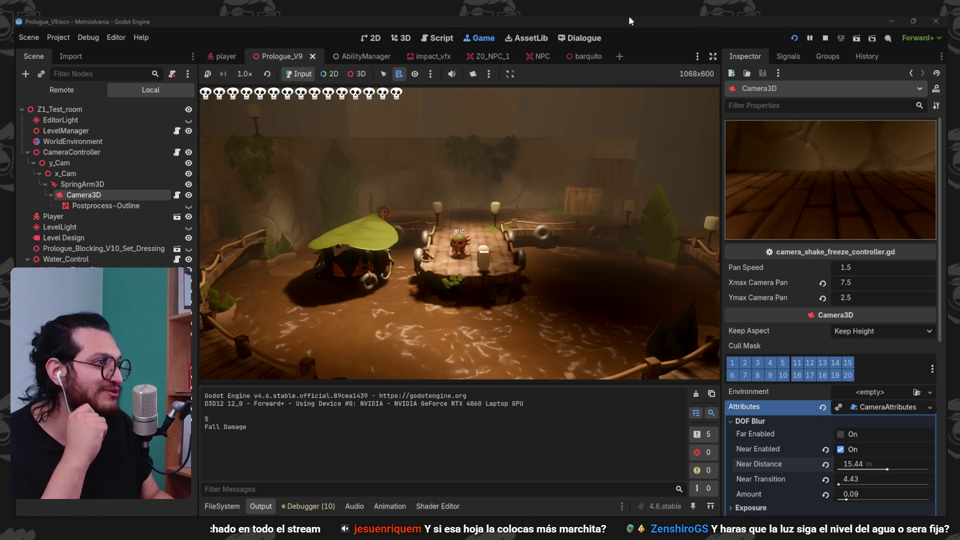
- Jump the character onto the crate, dash down to the lower floor, walk back, then stop the game
key(d)
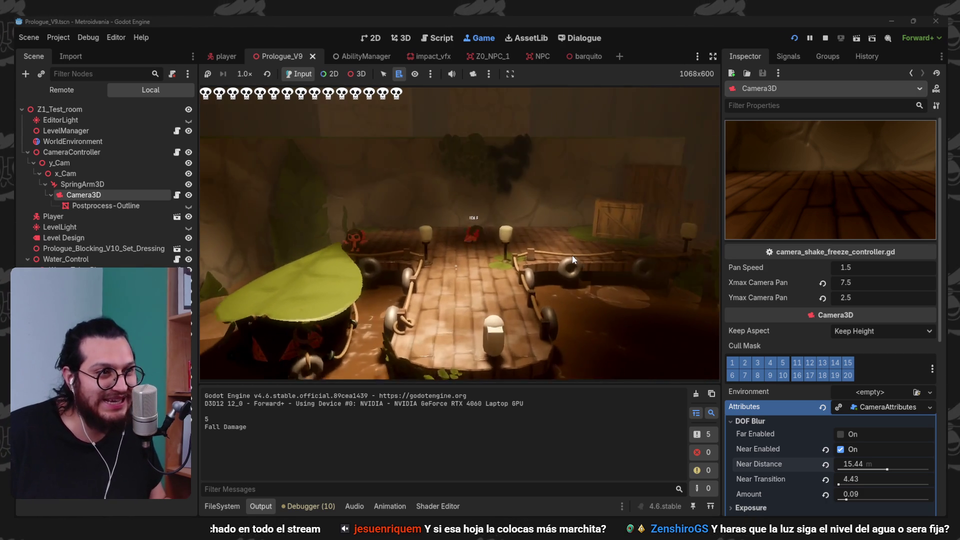
key(space)
key(a)
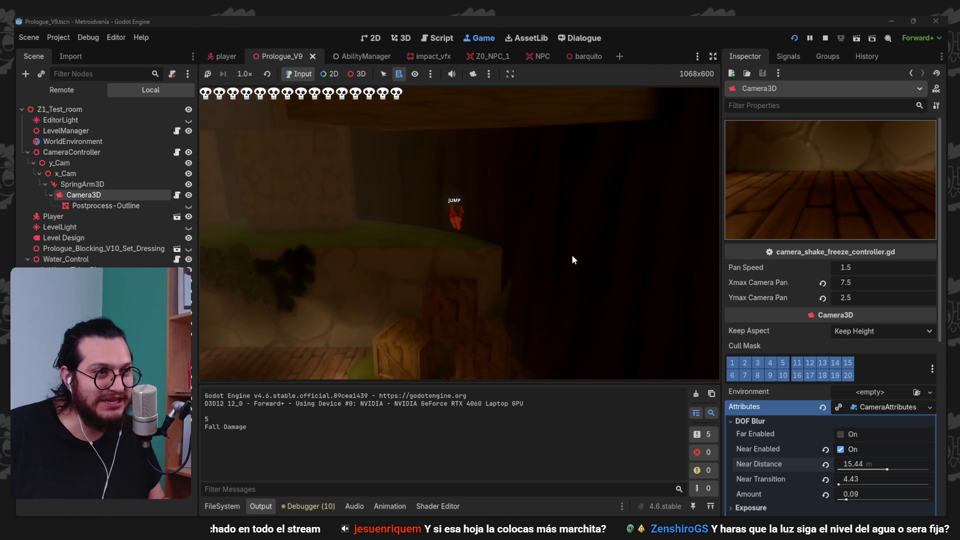
key(shift)
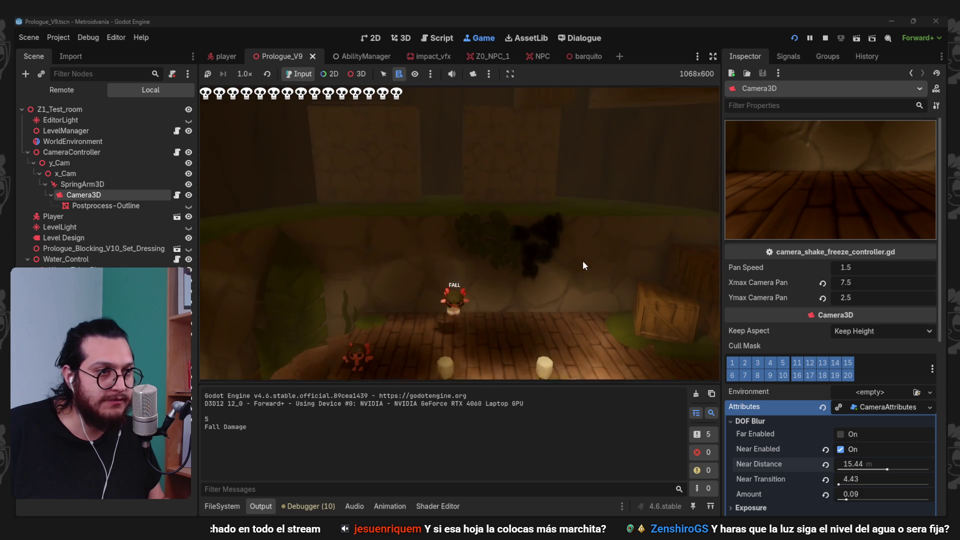
key(s)
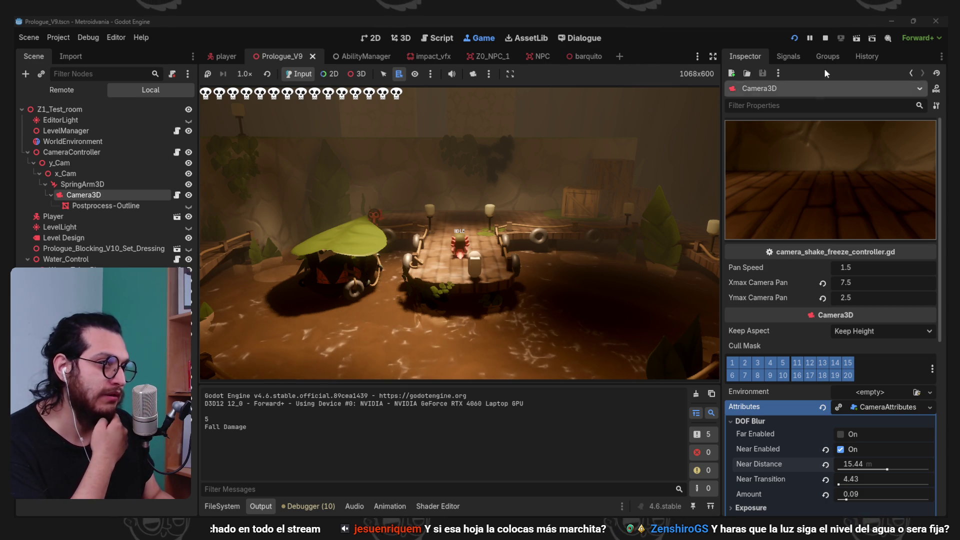
click(822, 40)
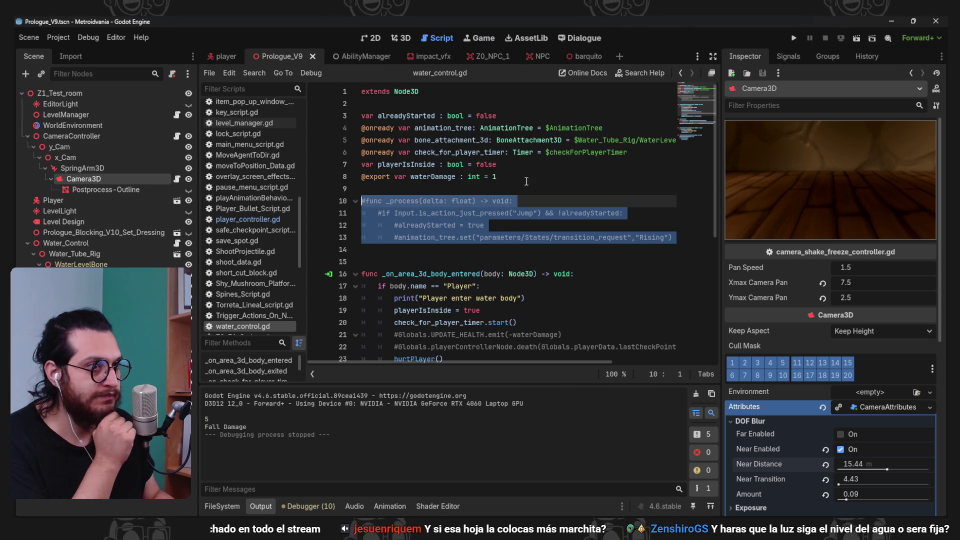
- Review the water_control.gd script, then open the player.tscn scene
click(508, 228)
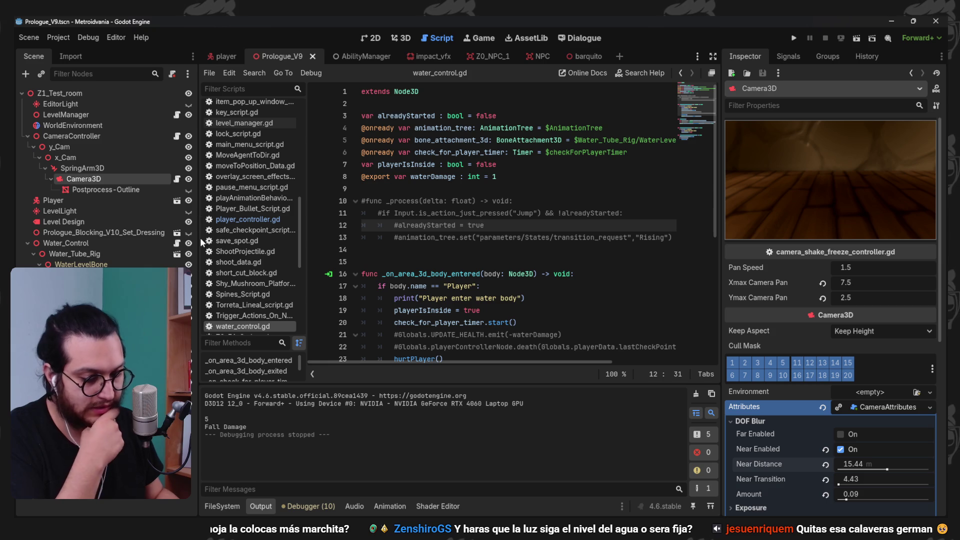
click(217, 62)
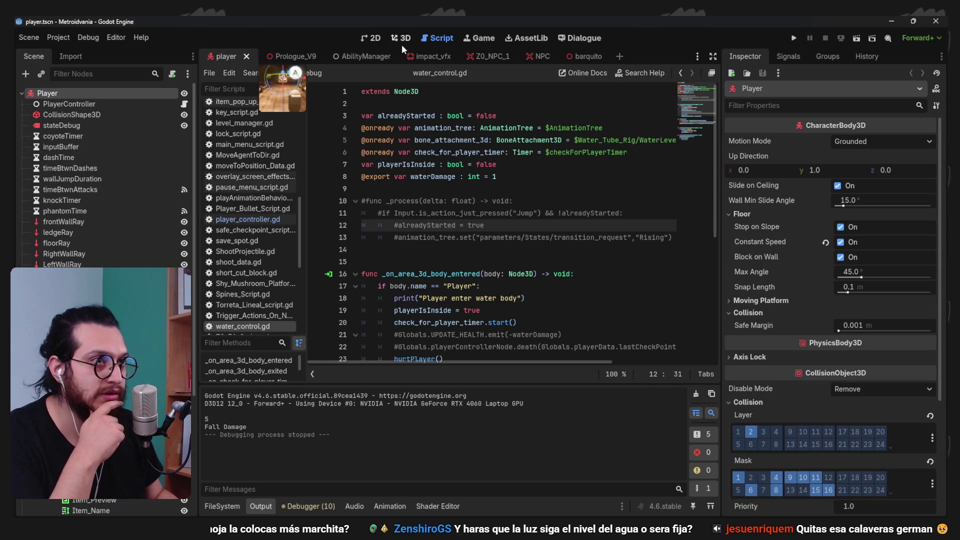
- Return to Prologue_V9 in 3D, inspect the room low around the camera rig, and save the scene
click(401, 43)
click(287, 58)
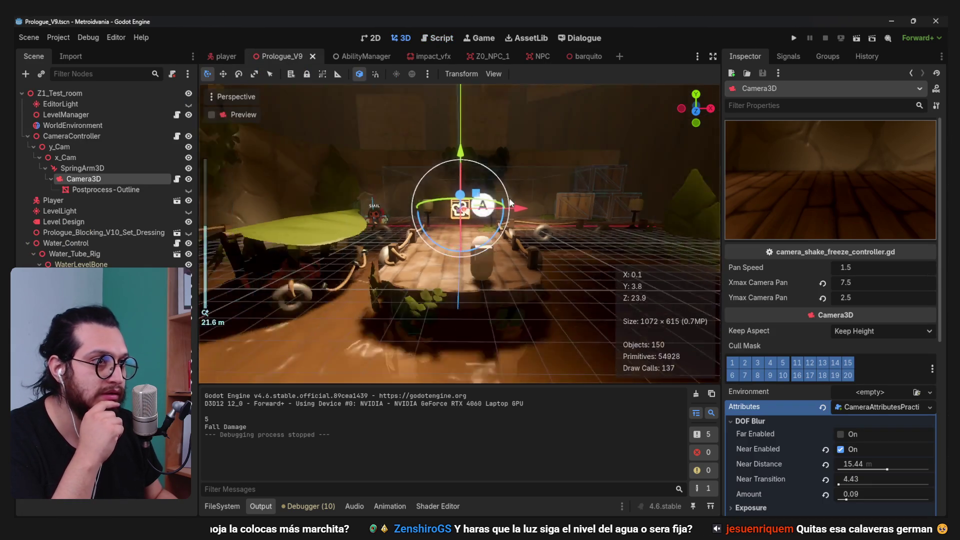
mouse_move(474, 276)
mouse_down()
mouse_move(397, 278)
mouse_move(493, 301)
mouse_move(446, 306)
mouse_move(459, 250)
mouse_move(452, 280)
mouse_move(514, 222)
mouse_move(512, 293)
mouse_up()
scroll(514, 223, down, 2)
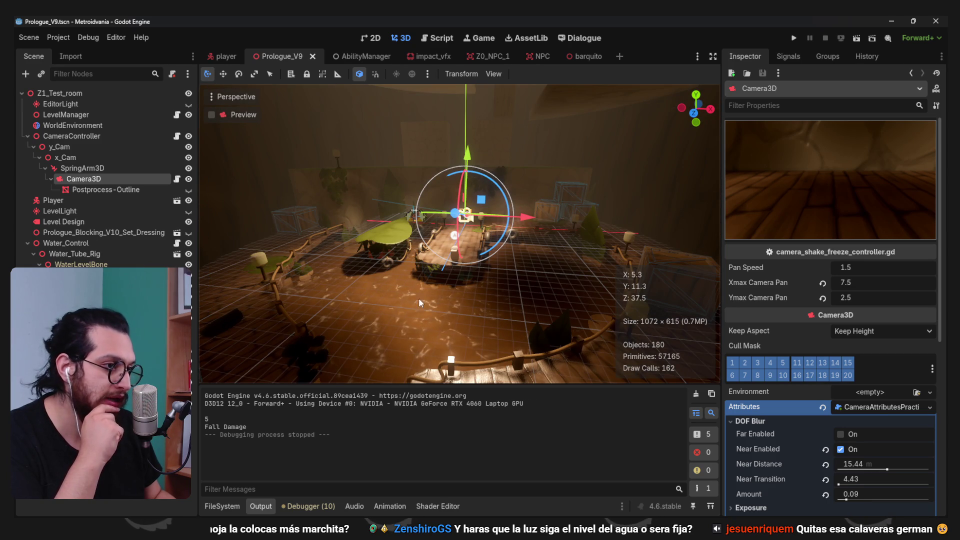
drag(342, 300, 474, 225)
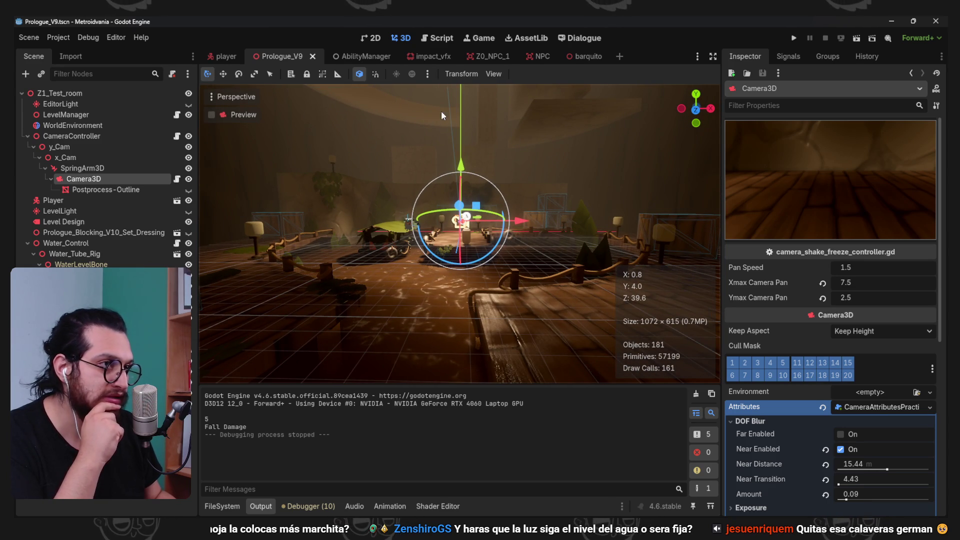
mouse_move(604, 236)
mouse_down()
mouse_move(589, 205)
mouse_move(544, 253)
mouse_move(476, 235)
mouse_move(438, 251)
mouse_move(382, 254)
mouse_move(332, 239)
mouse_move(526, 233)
mouse_move(487, 209)
mouse_move(403, 251)
mouse_move(354, 296)
mouse_move(321, 283)
mouse_move(305, 221)
mouse_move(366, 273)
mouse_move(530, 274)
mouse_move(424, 291)
mouse_move(430, 335)
mouse_move(502, 326)
mouse_move(487, 351)
mouse_move(485, 268)
mouse_move(460, 262)
mouse_move(525, 269)
mouse_move(379, 257)
mouse_move(360, 233)
mouse_move(350, 262)
mouse_move(374, 292)
mouse_move(307, 260)
mouse_move(342, 261)
mouse_up()
scroll(437, 251, up, 2)
scroll(486, 209, up, 2)
scroll(305, 222, down, 2)
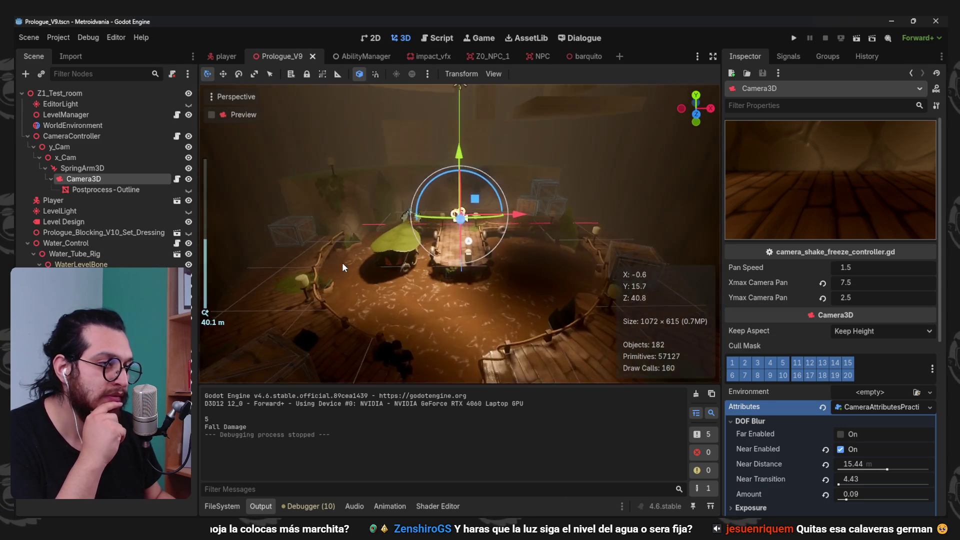
scroll(342, 262, down, 2)
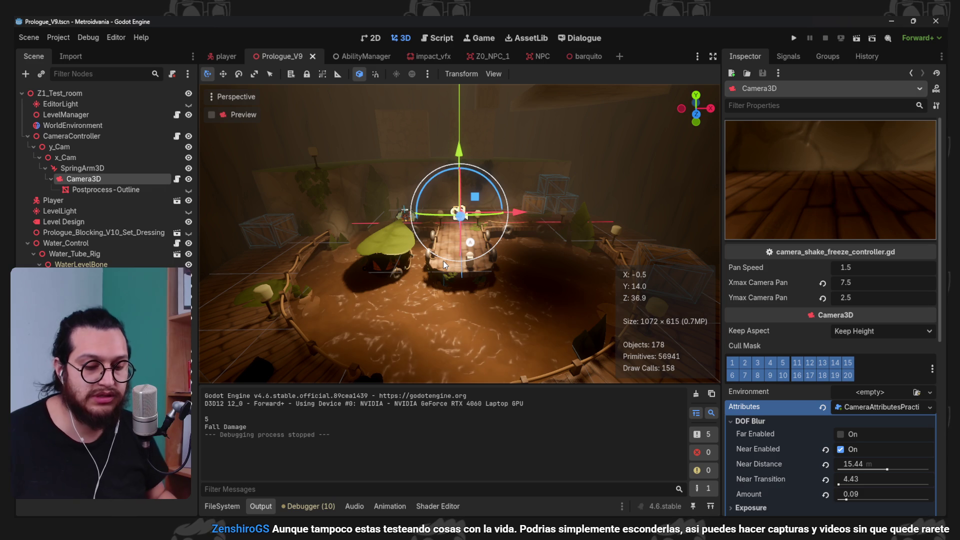
key(ctrl+s)
- Inspect the temple room from a near top-down view, then run the game with F5
scroll(512, 250, up, 3)
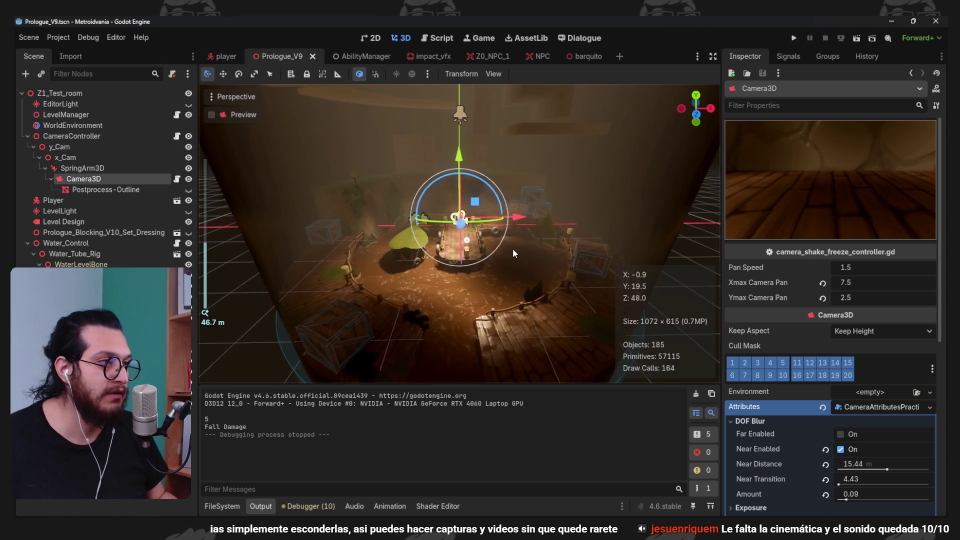
mouse_move(497, 191)
mouse_down()
mouse_move(529, 203)
mouse_move(550, 256)
mouse_move(526, 281)
mouse_move(515, 280)
mouse_move(566, 242)
mouse_move(578, 266)
mouse_up()
scroll(504, 305, down, 2)
mouse_move(504, 305)
mouse_down()
mouse_move(417, 299)
mouse_move(398, 311)
mouse_move(531, 278)
mouse_move(497, 169)
mouse_move(531, 157)
mouse_move(508, 283)
mouse_move(538, 236)
mouse_move(528, 243)
mouse_up()
scroll(508, 269, down, 2)
scroll(508, 269, down, 3)
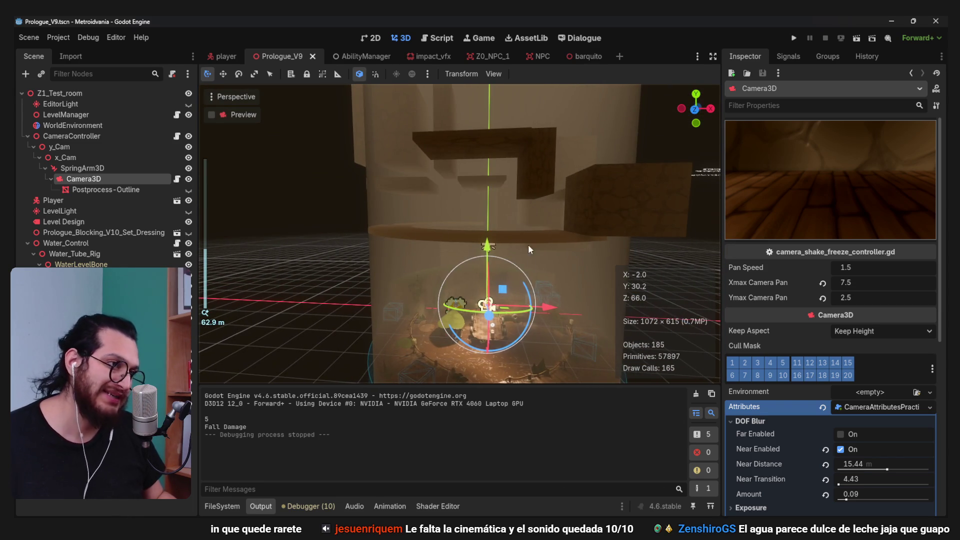
scroll(556, 244, up, 1)
scroll(533, 264, down, 1)
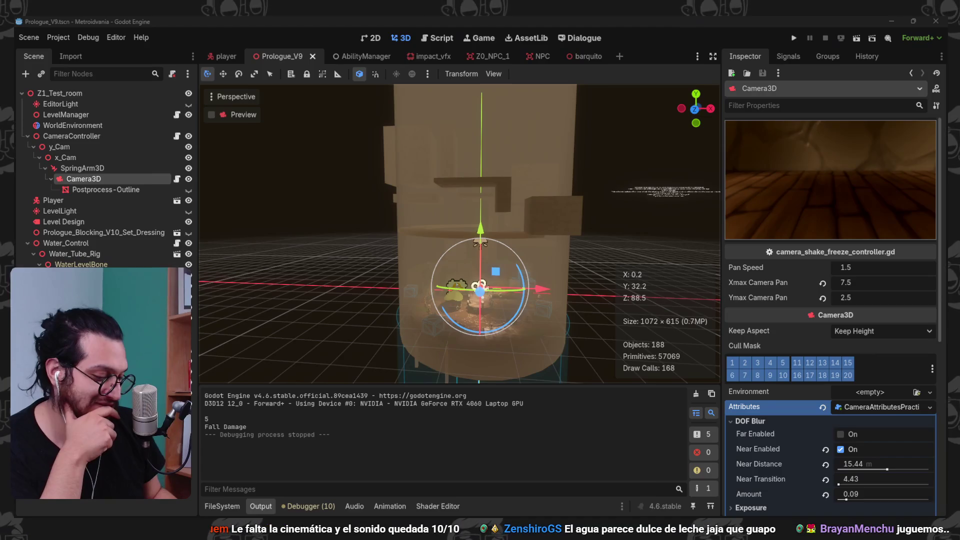
key(F5)
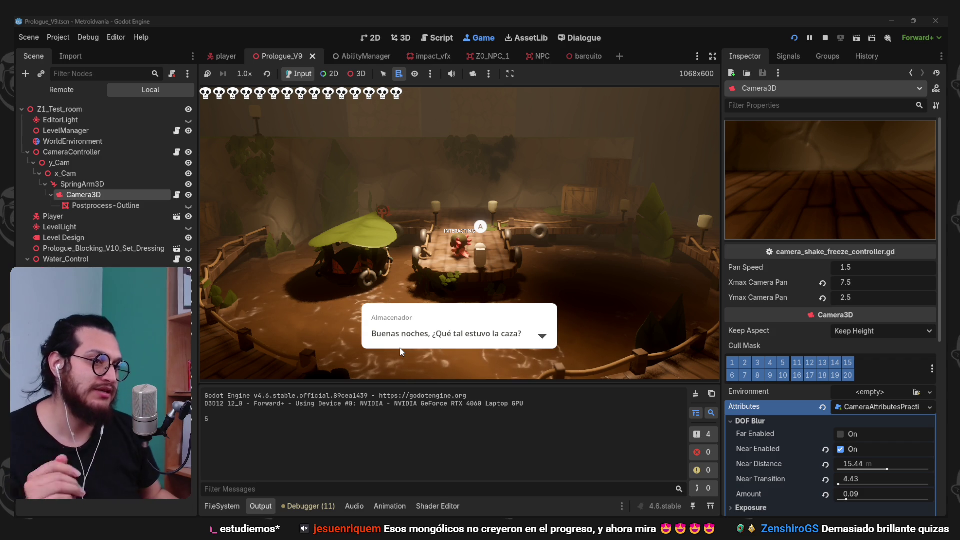
- Restart the game, walk the character onto the platform, and stop the run
click(829, 34)
click(794, 39)
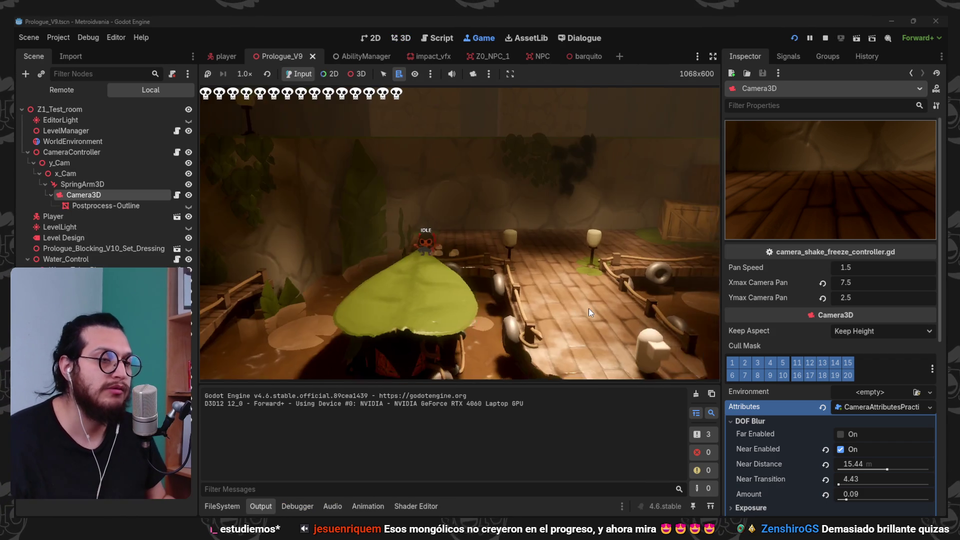
key(d)
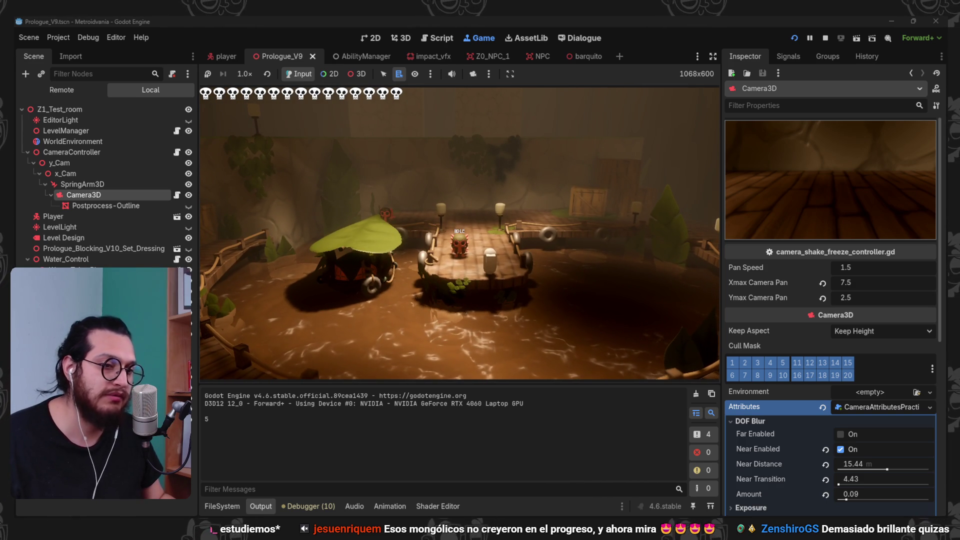
key(F8)
- In Krita, delete the HSV/HSL and colour adjustment filter layers from the screenshot, then minimize Krita
key(alt+Tab)
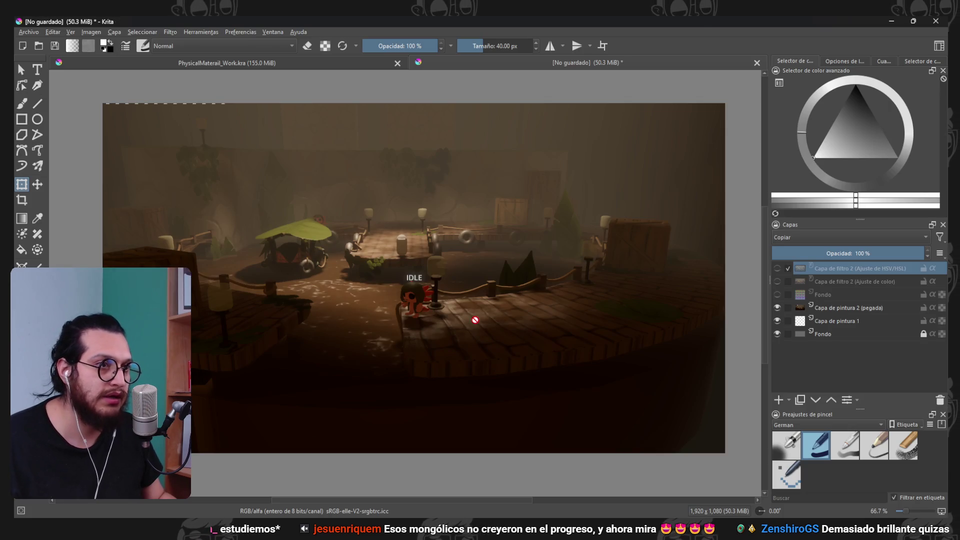
click(777, 281)
click(776, 268)
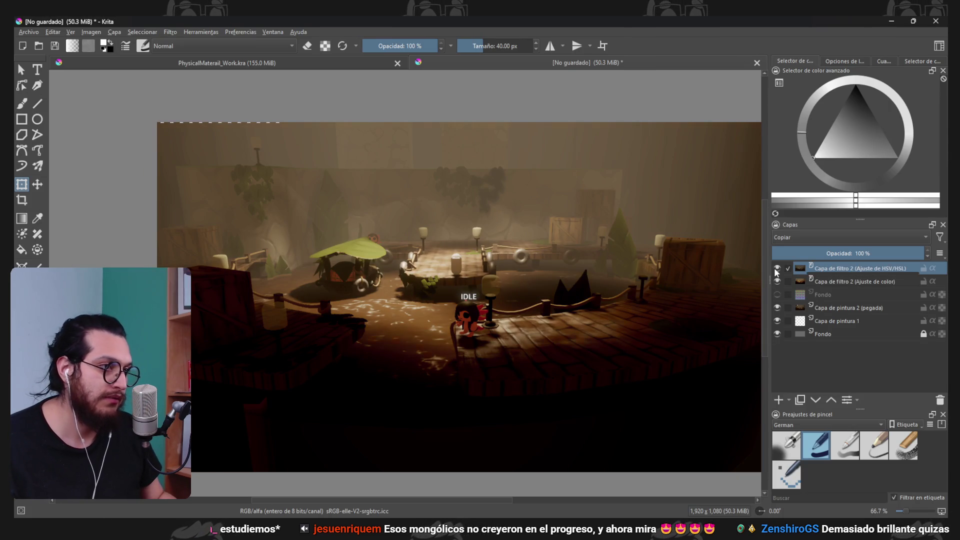
click(938, 400)
click(939, 401)
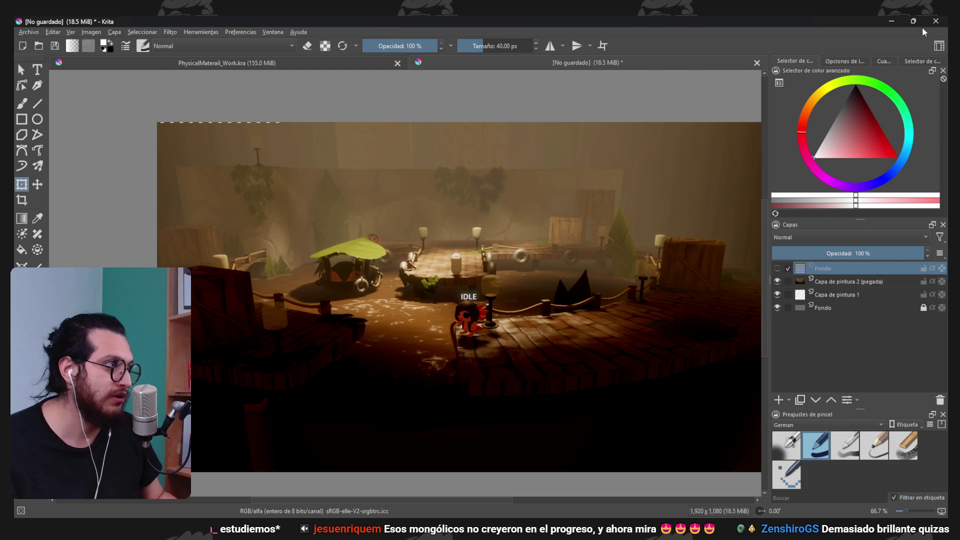
click(891, 21)
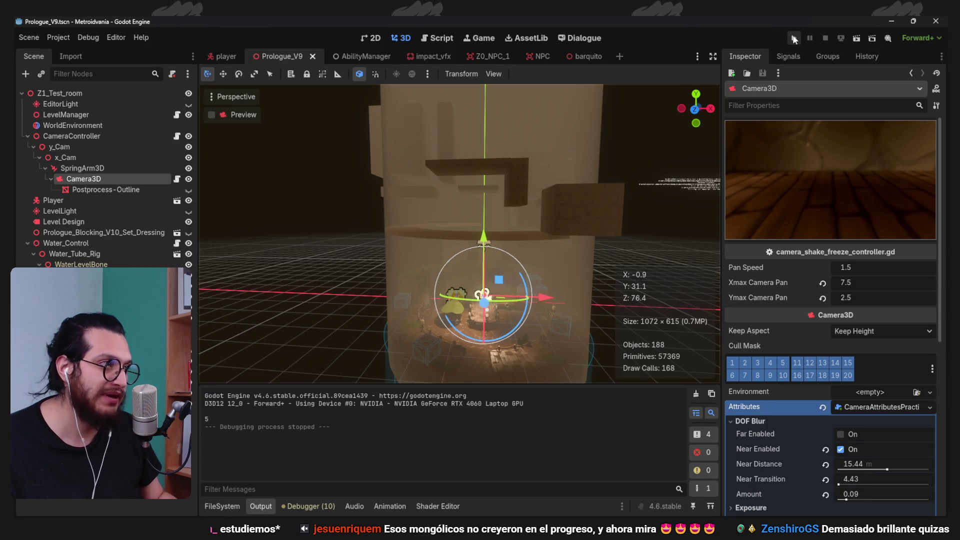
- Run the game again and snip a screenshot of the game view before stopping it
scroll(529, 339, up, 3)
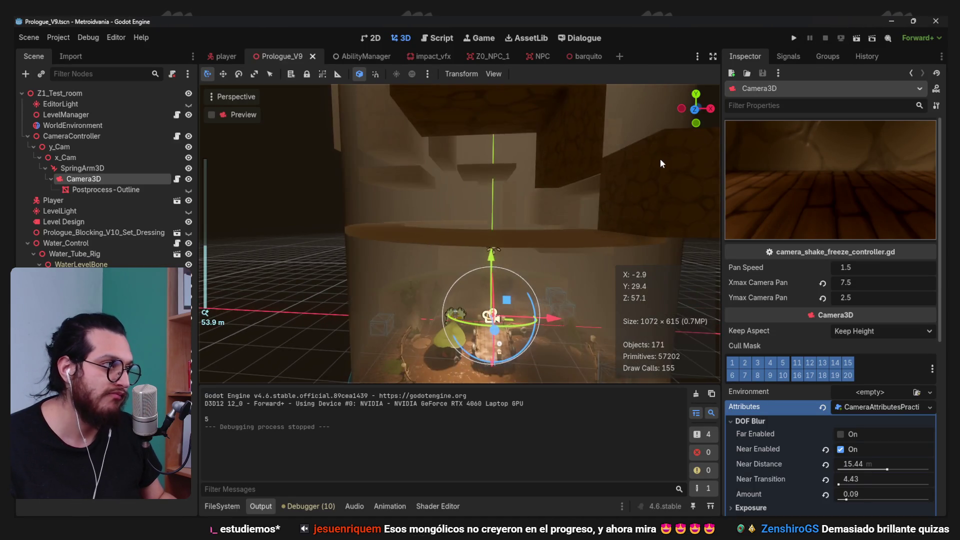
click(794, 38)
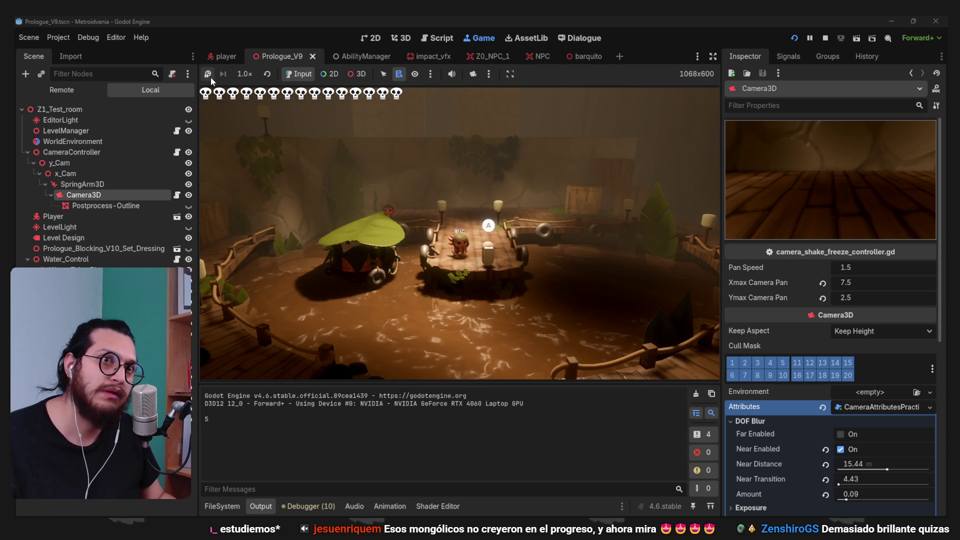
key(shift+super+s)
mouse_move(199, 86)
mouse_down()
mouse_move(754, 445)
mouse_move(719, 378)
mouse_up()
key(F8)
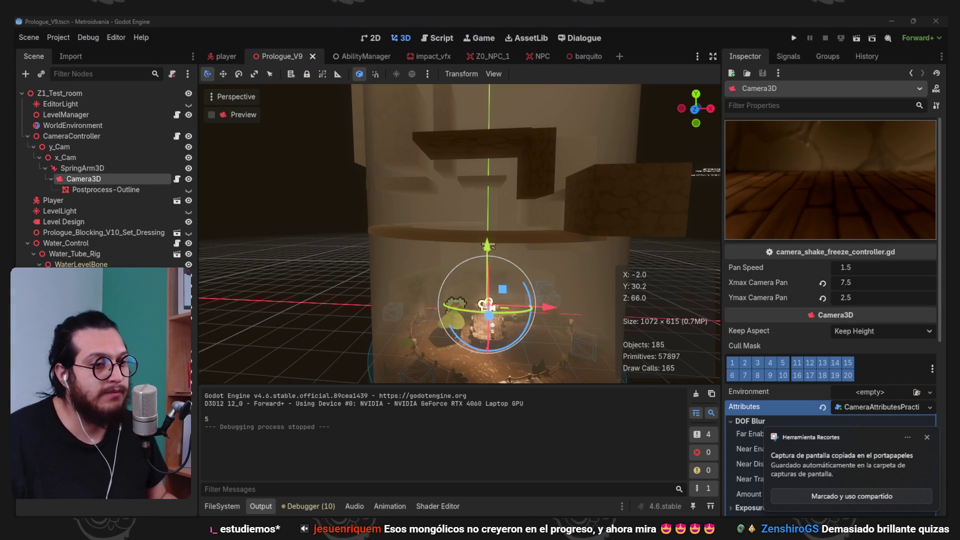
key(alt+Tab)
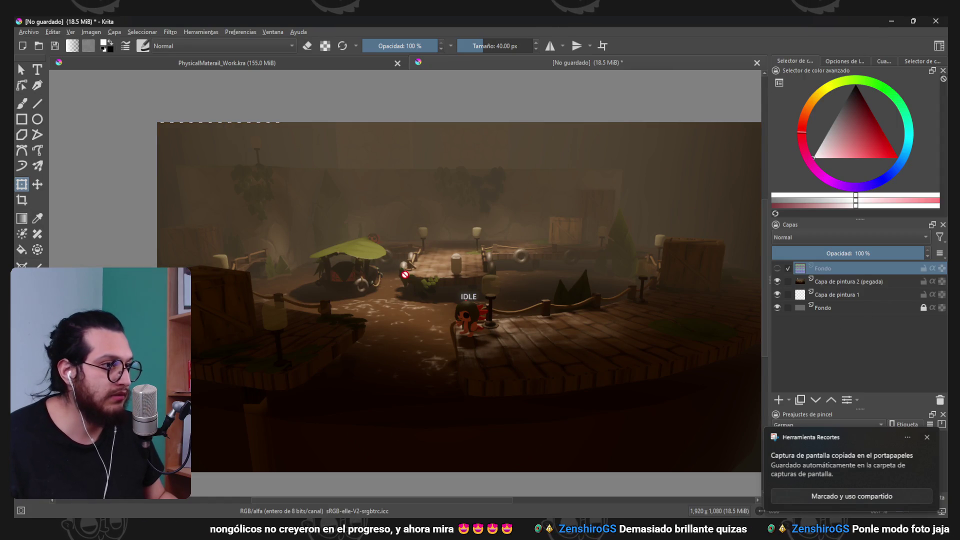
- Paste the game screenshot into Krita and scale it up to fill the canvas
key(ctrl+v)
scroll(454, 273, down, 2)
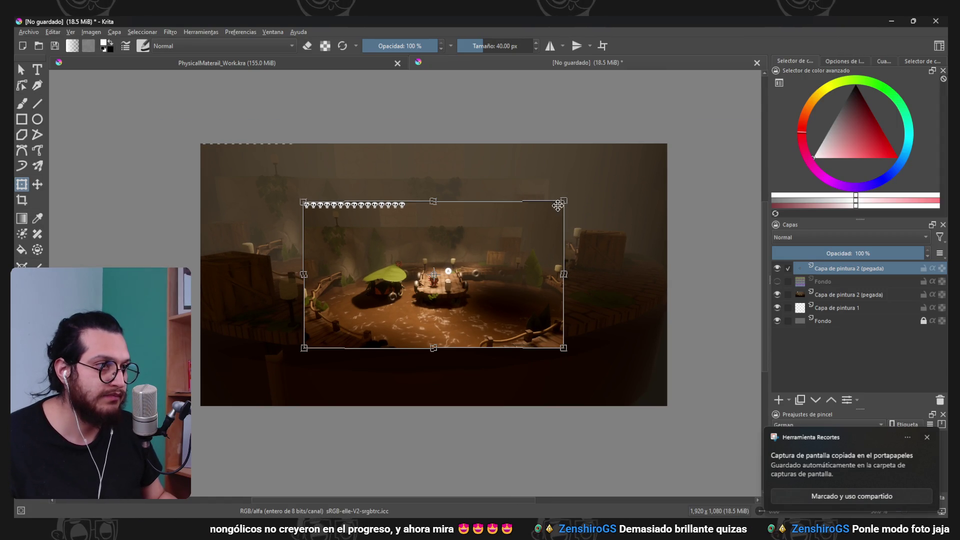
drag(564, 198, 675, 148)
key(Return)
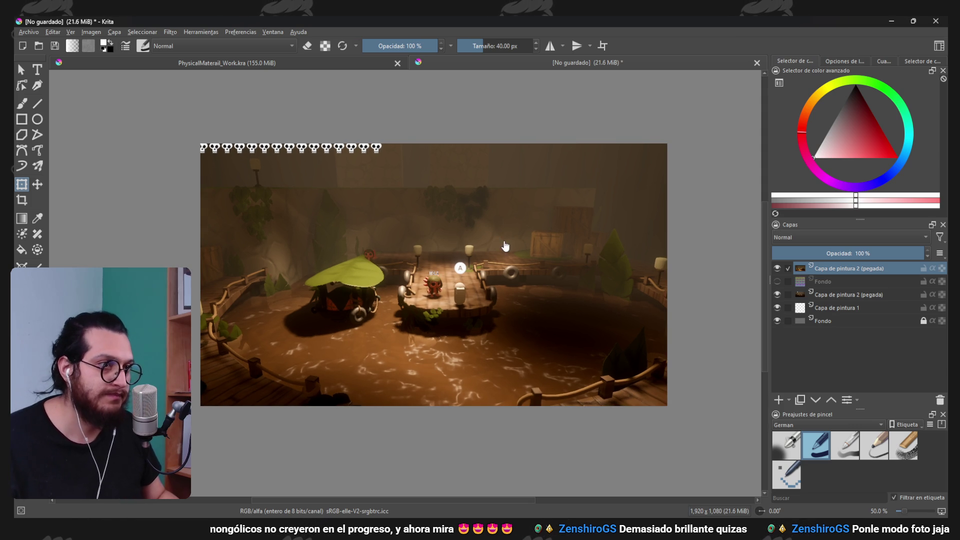
drag(684, 134, 683, 134)
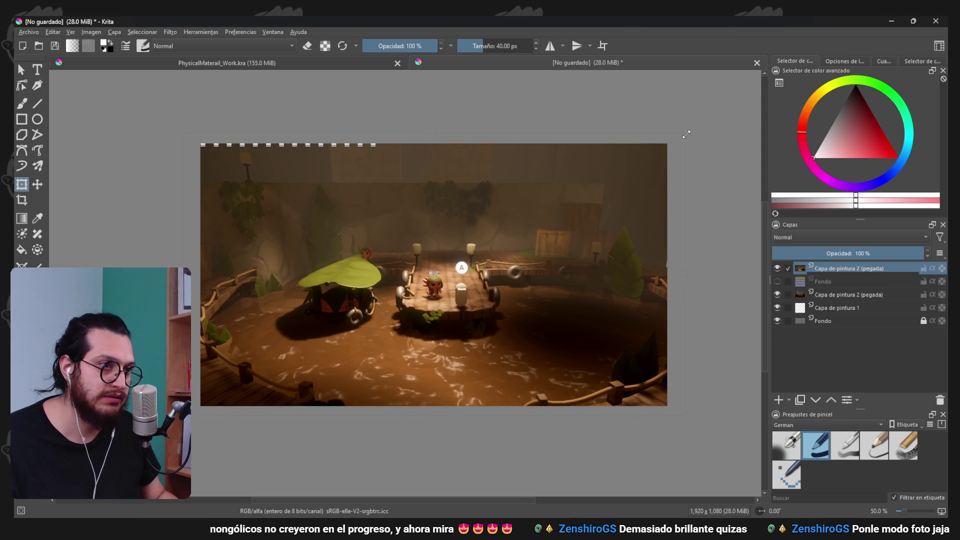
scroll(490, 242, down, 1)
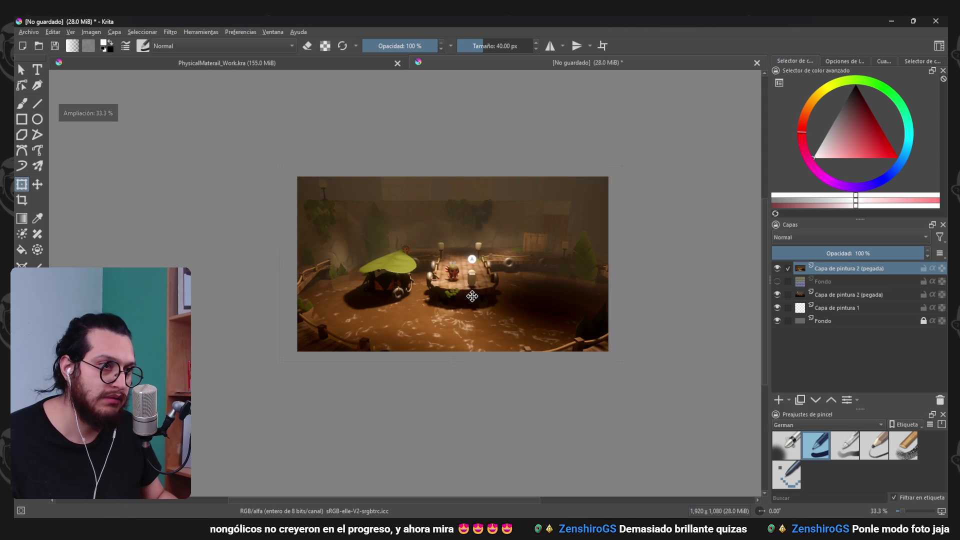
scroll(454, 324, up, 1)
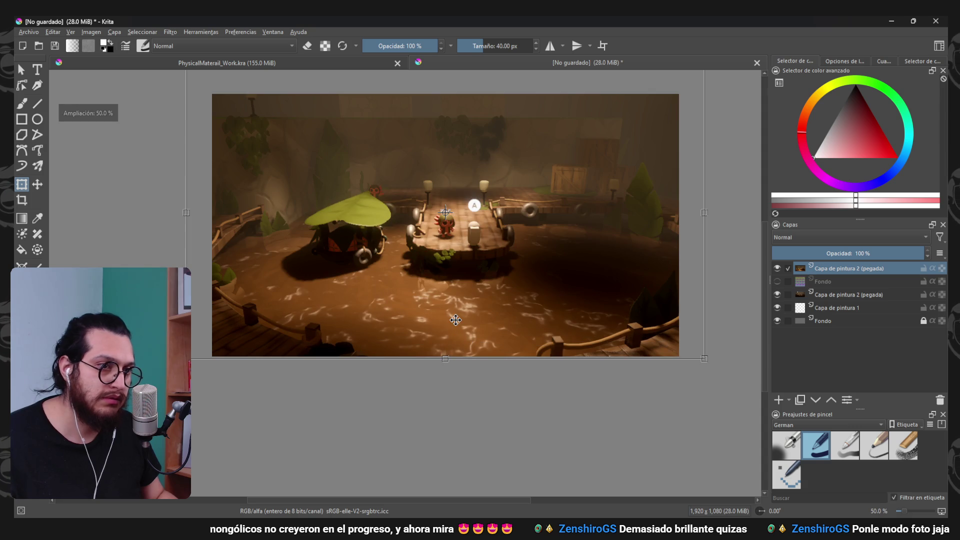
key(Return)
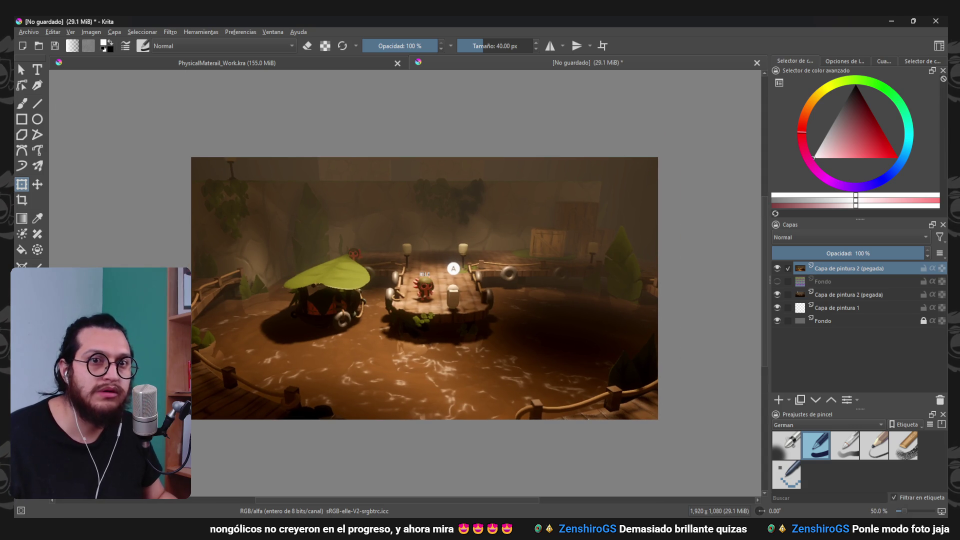
scroll(359, 220, up, 2)
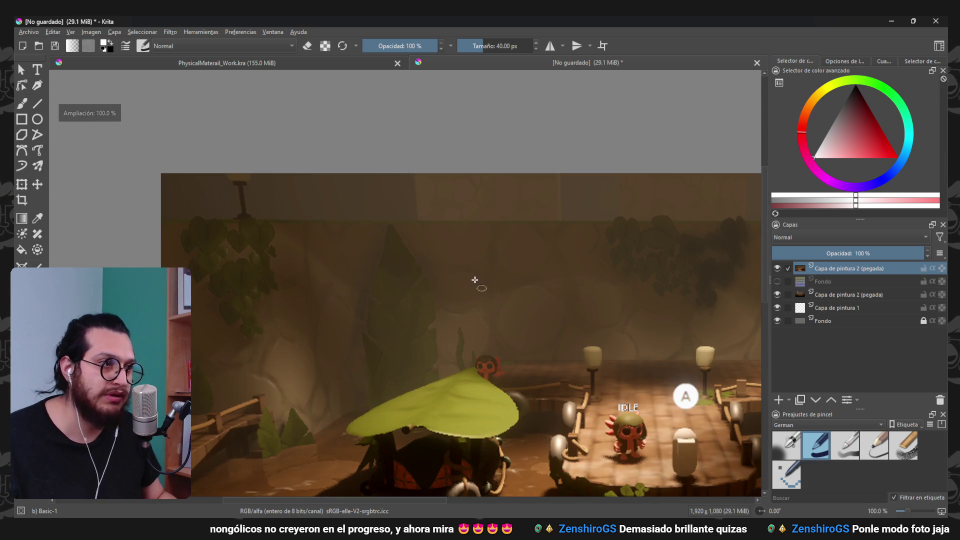
- Fill the circular selection with white on a new paint layer
click(779, 400)
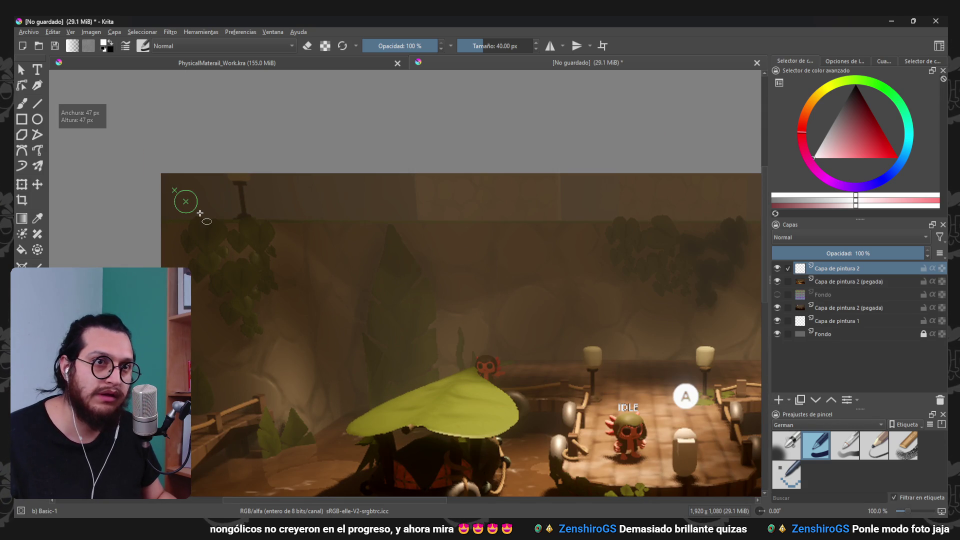
key(f)
click(806, 157)
click(185, 202)
- Duplicate the white circle twice, shift the copies rightward, and merge the three layers into one
key(ctrl+t)
key(ctrl+j)
scroll(183, 209, up, 1)
mouse_move(183, 208)
mouse_down()
mouse_move(254, 209)
mouse_move(338, 231)
mouse_move(328, 231)
mouse_up()
click(800, 400)
key(ctrl+t)
click(837, 294)
shift+click(848, 268)
key(ctrl+e)
scroll(464, 314, down, 2)
scroll(304, 202, down, 1)
scroll(215, 175, up, 3)
- Shrink the row of three white circles with Ctrl+T
key(ctrl+t)
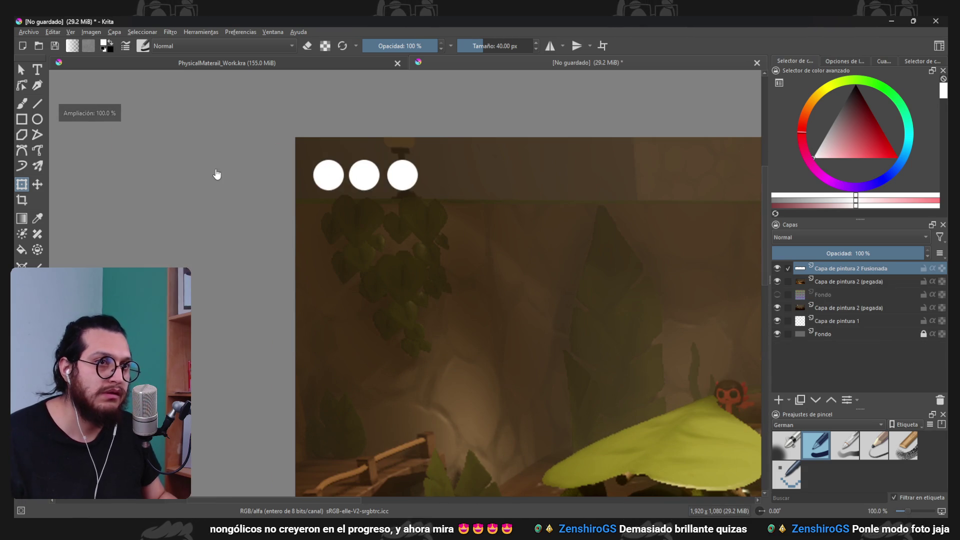
drag(419, 188, 387, 181)
click(848, 281)
scroll(400, 250, down, 3)
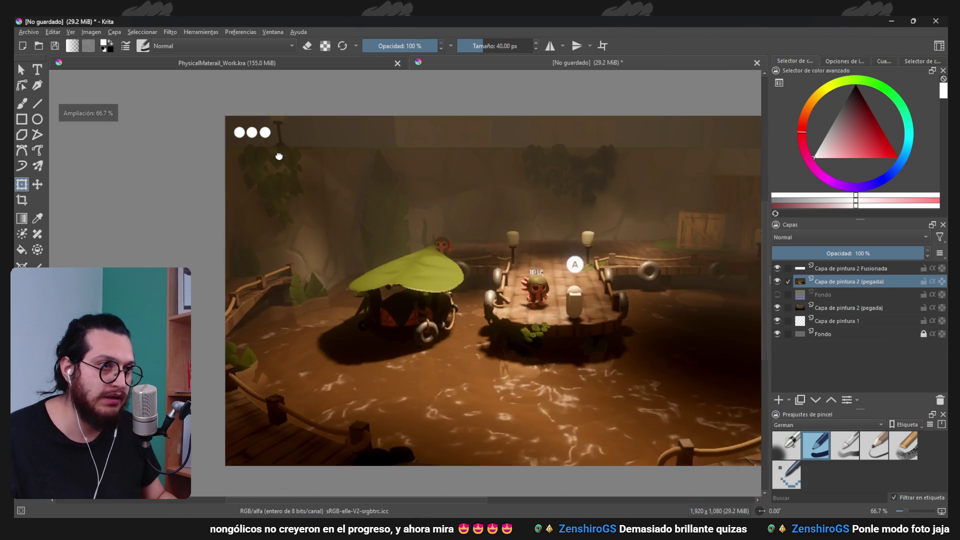
drag(332, 214, 309, 243)
scroll(308, 242, up, 1)
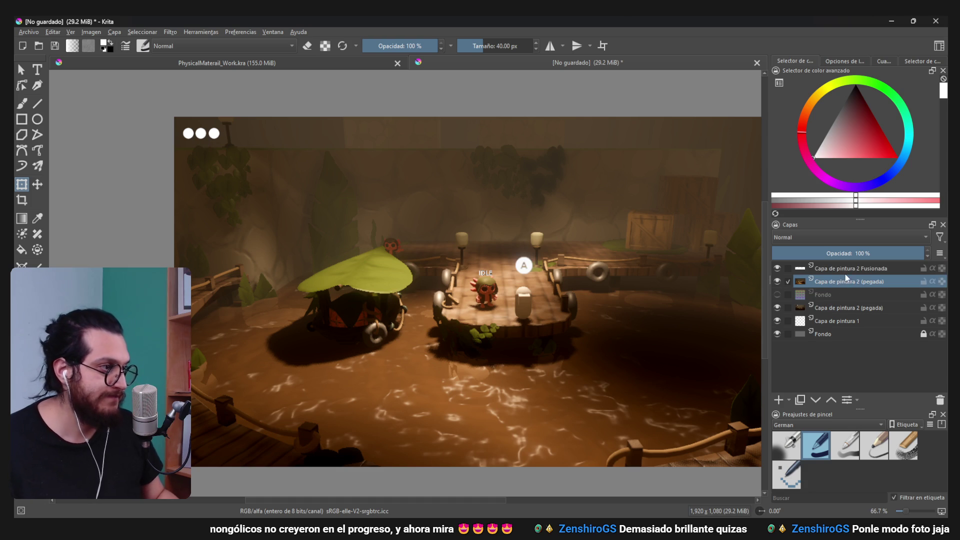
- Add a new paint layer and outline a rounded rectangular selection above the platform
click(800, 404)
drag(688, 353, 178, 213)
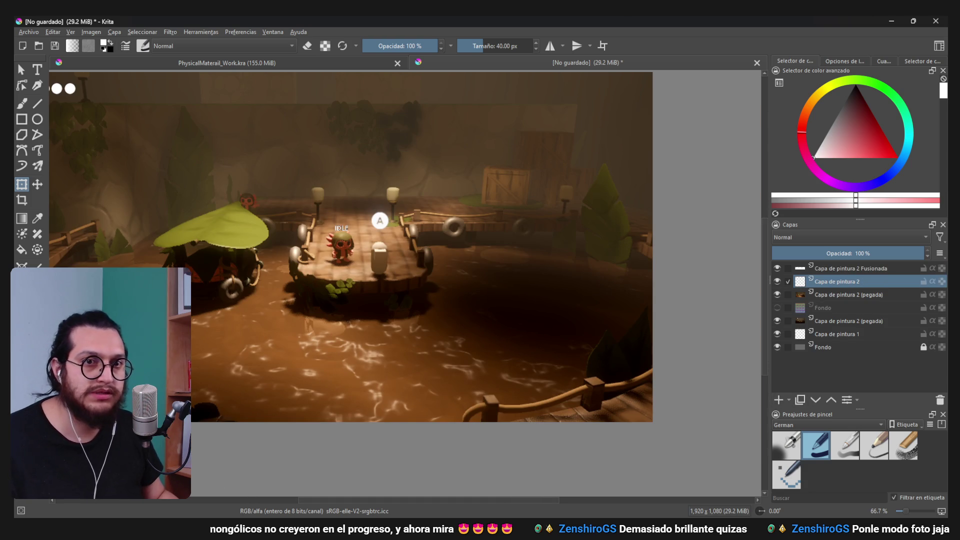
drag(450, 315, 478, 334)
click(847, 62)
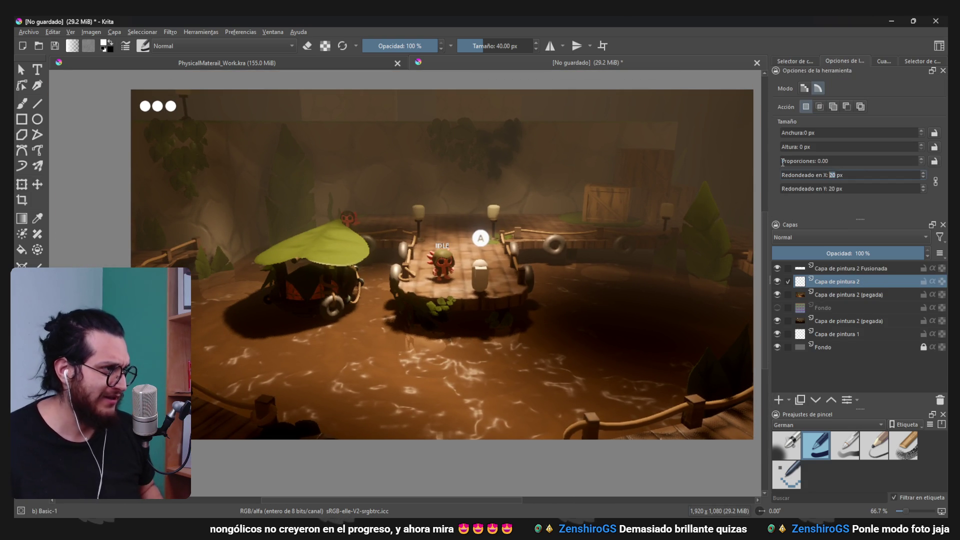
scroll(462, 339, down, 1)
drag(374, 342, 568, 399)
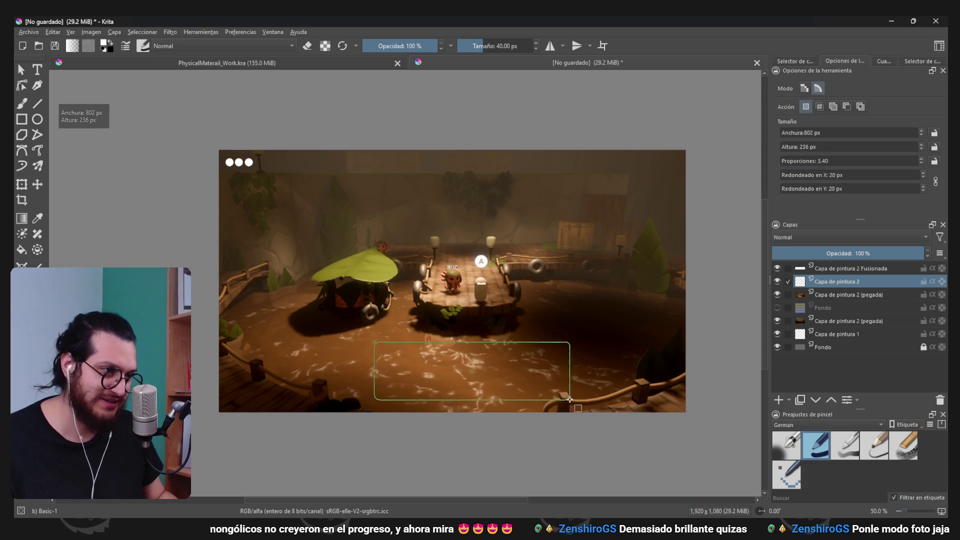
scroll(516, 384, up, 1)
mouse_move(446, 176)
mouse_down()
mouse_move(523, 223)
mouse_move(599, 232)
mouse_up()
- Fill the rounded box with white, then delete the fill to leave it empty
key(f)
click(540, 208)
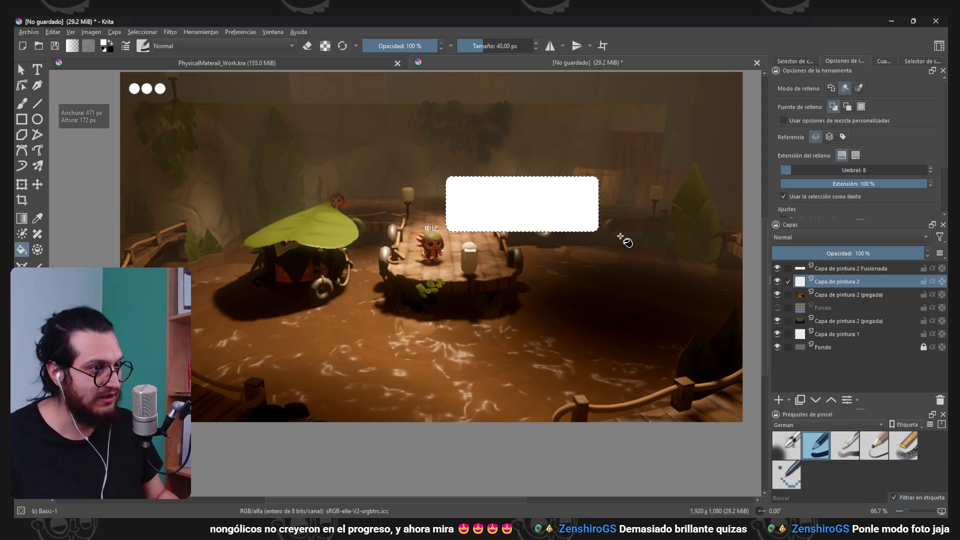
scroll(500, 250, down, 2)
scroll(495, 277, up, 2)
scroll(495, 277, down, 1)
scroll(475, 276, up, 1)
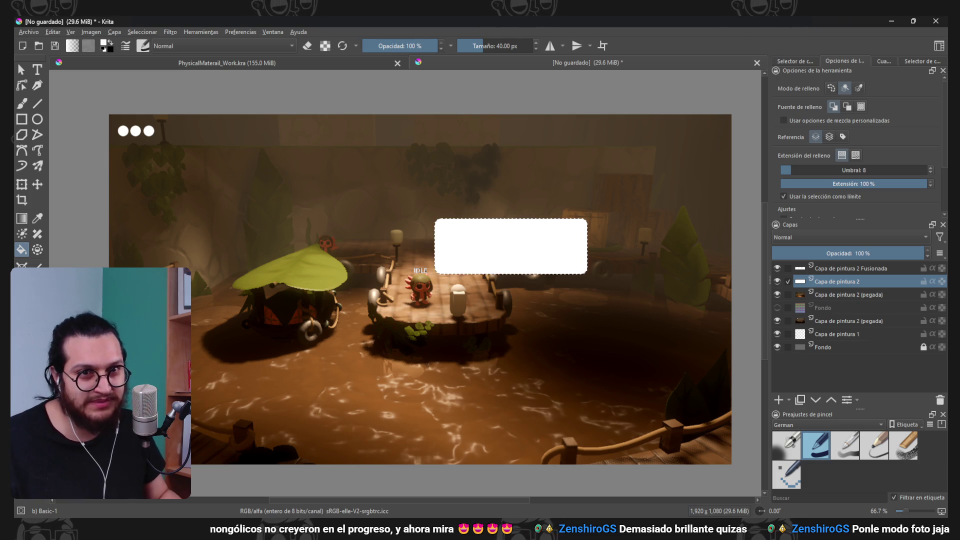
key(ctrl+r)
key(Delete)
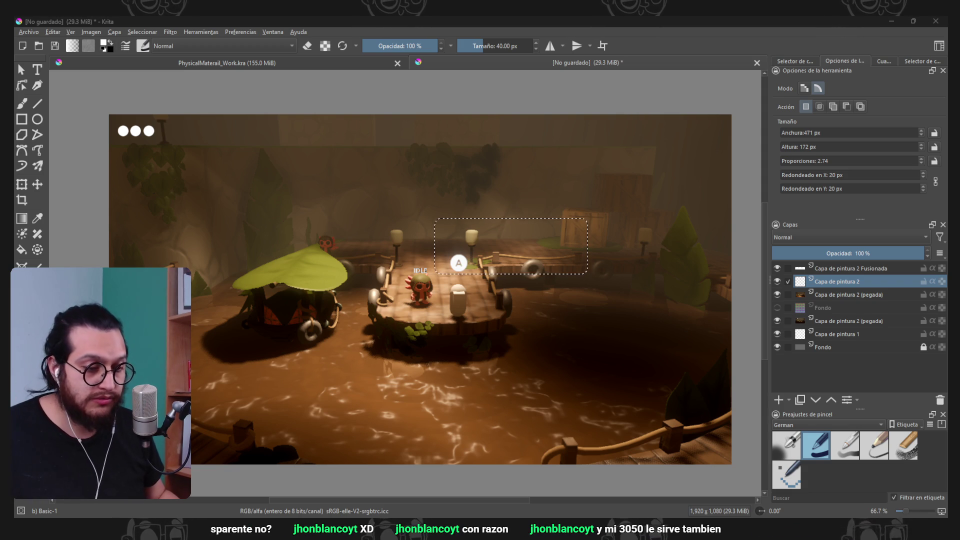
key(alt+Tab)
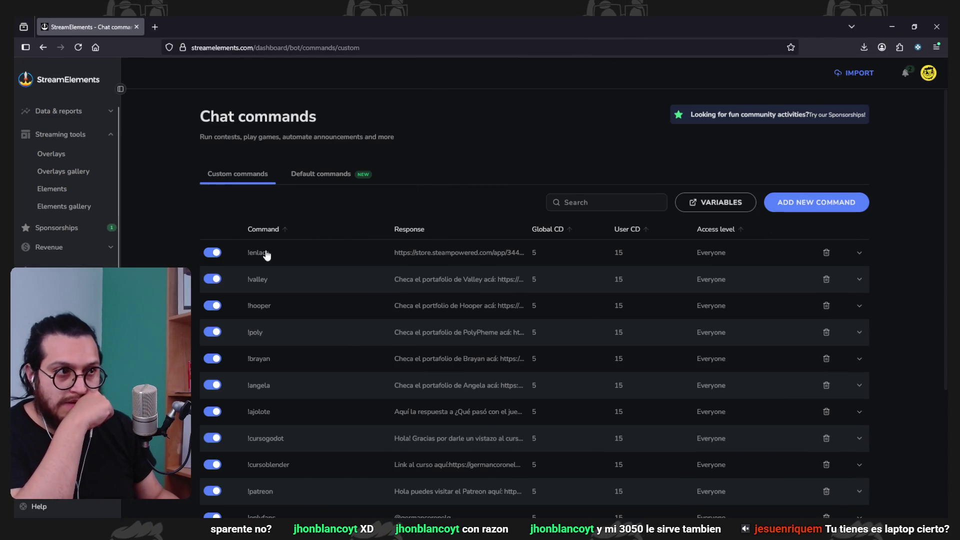
- Expand the !pc command and delete the old specs, leaving the reply 'Hola , mi PC es'
scroll(342, 345, down, 2)
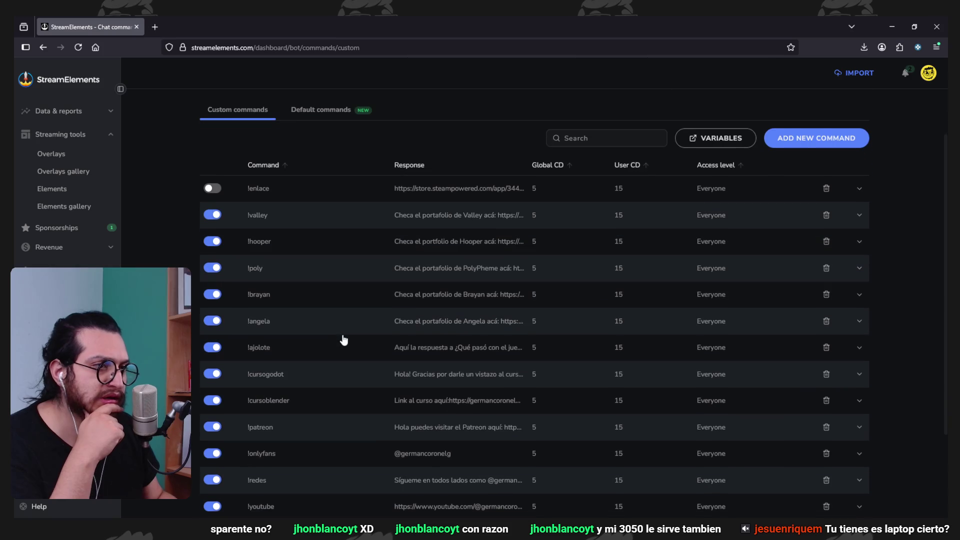
scroll(344, 313, down, 2)
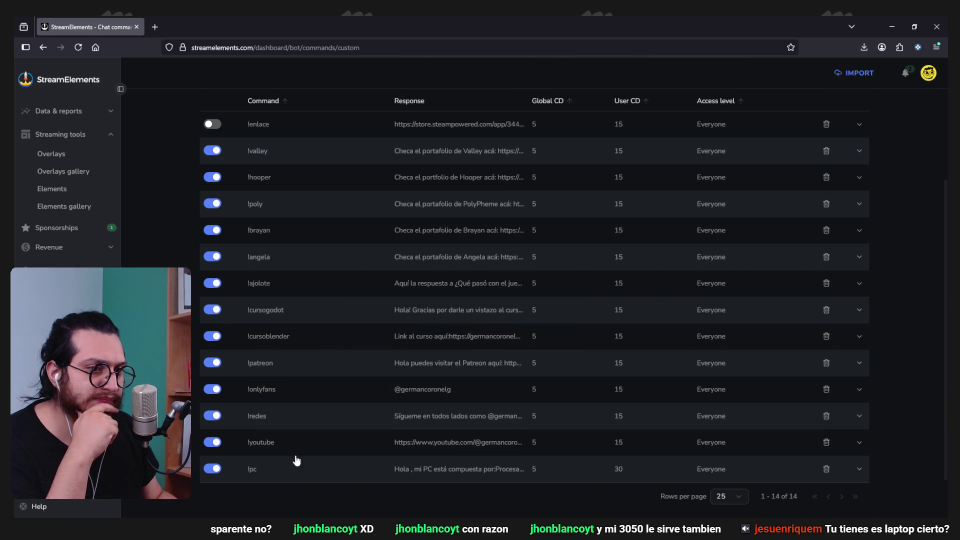
click(274, 469)
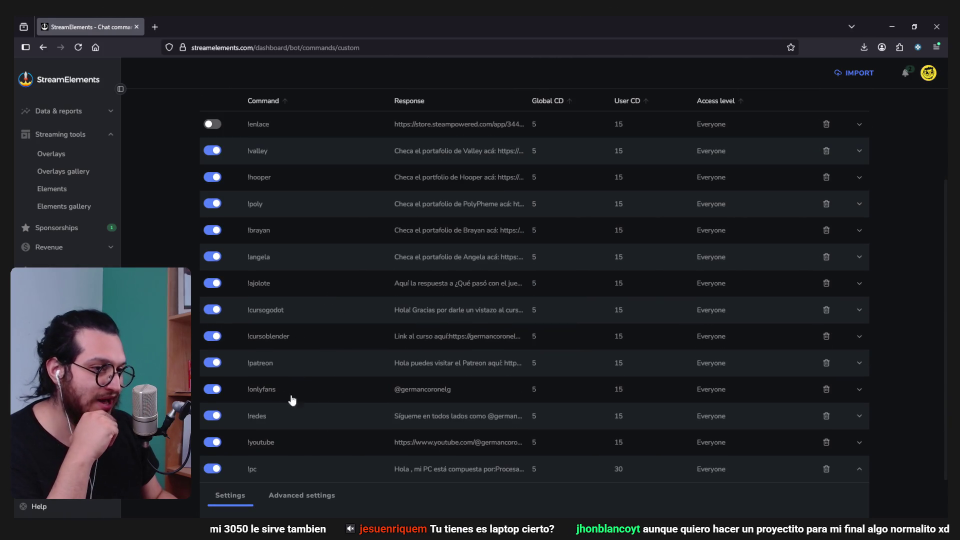
scroll(305, 398, down, 2)
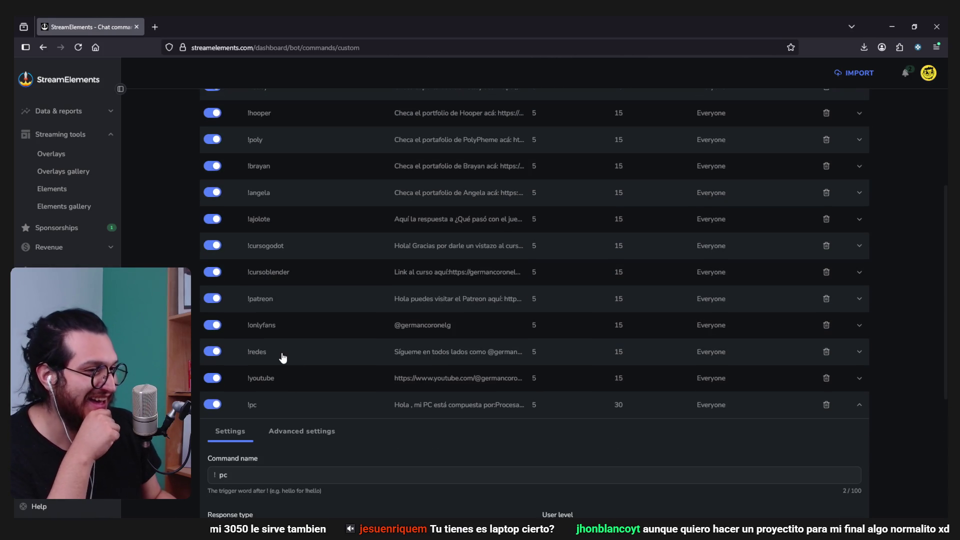
scroll(459, 308, down, 7)
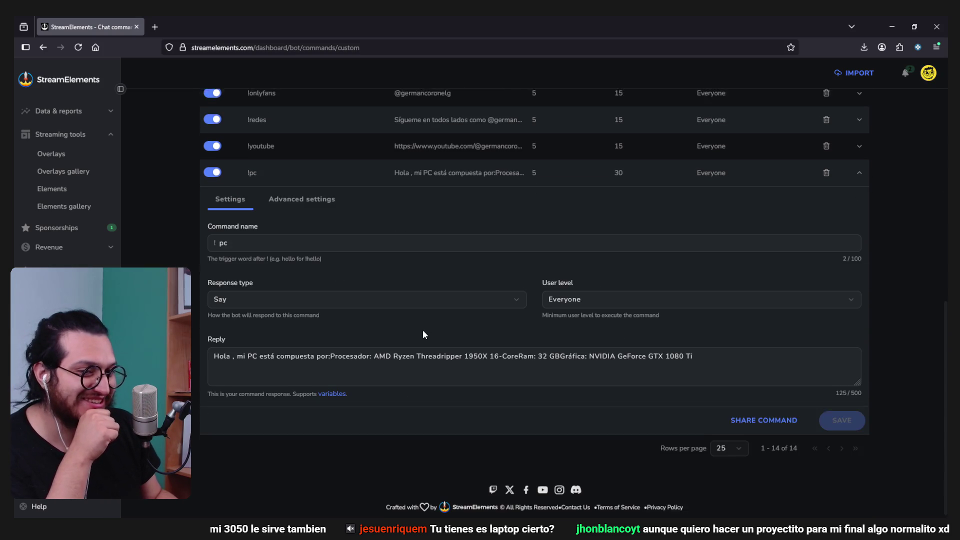
click(759, 353)
drag(759, 353, 393, 351)
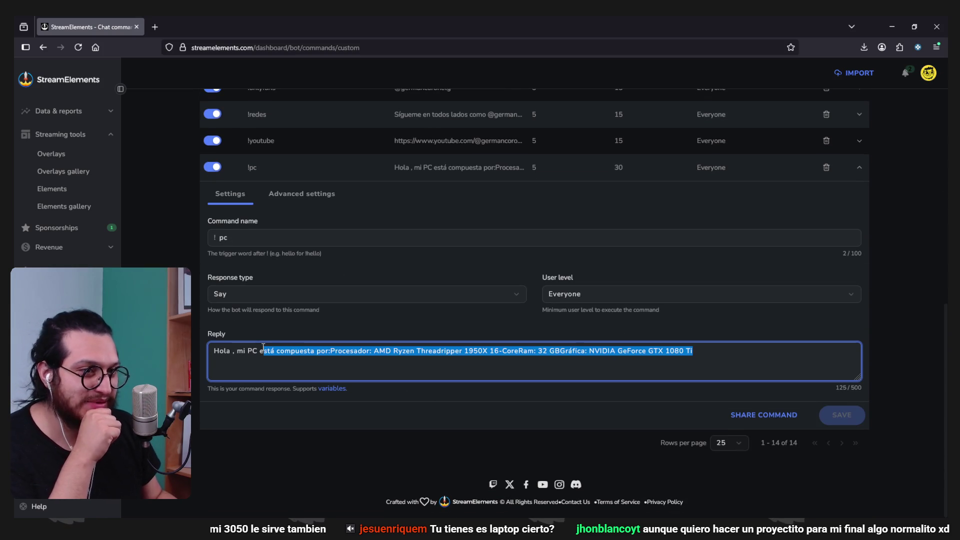
key(BackSpace)
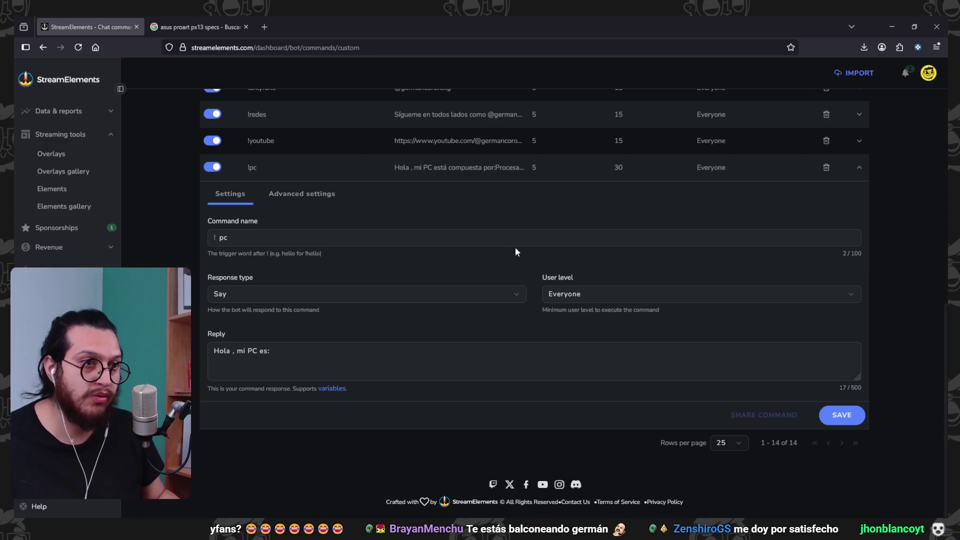
- Paste the laptop specs into the !pc reply, add 'Una Asus ProArt Px13' before them, and save the command
click(326, 346)
key(ctrl+v)
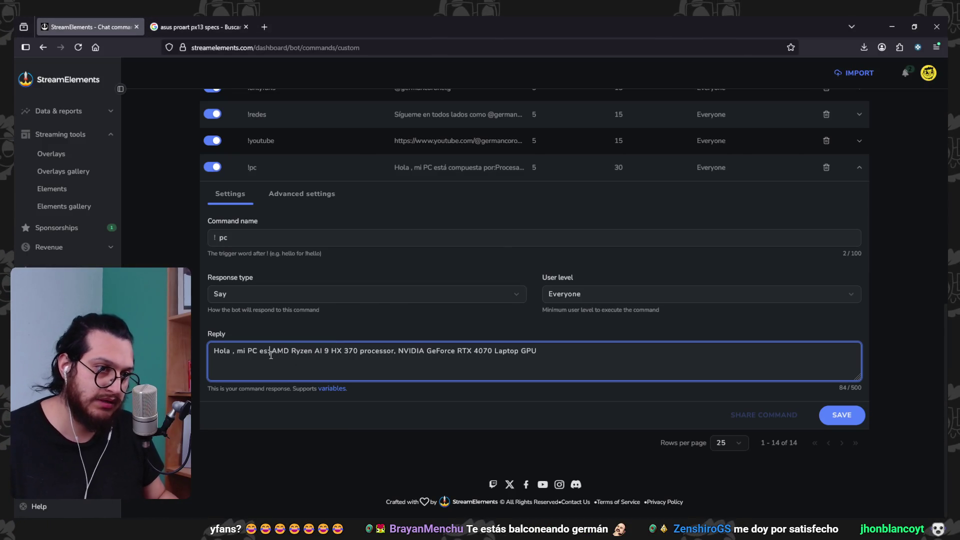
click(270, 356)
text(U)
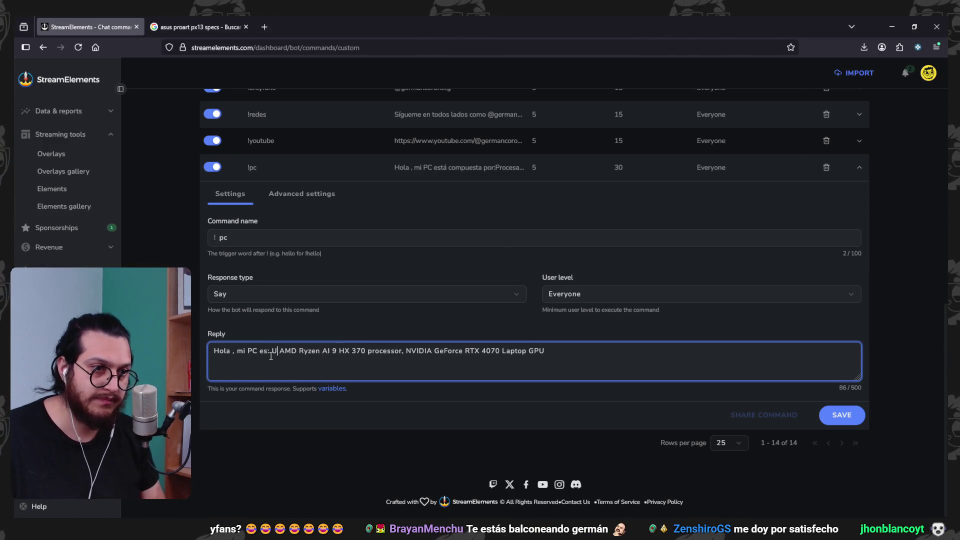
text(na Asus ProArt Px13)
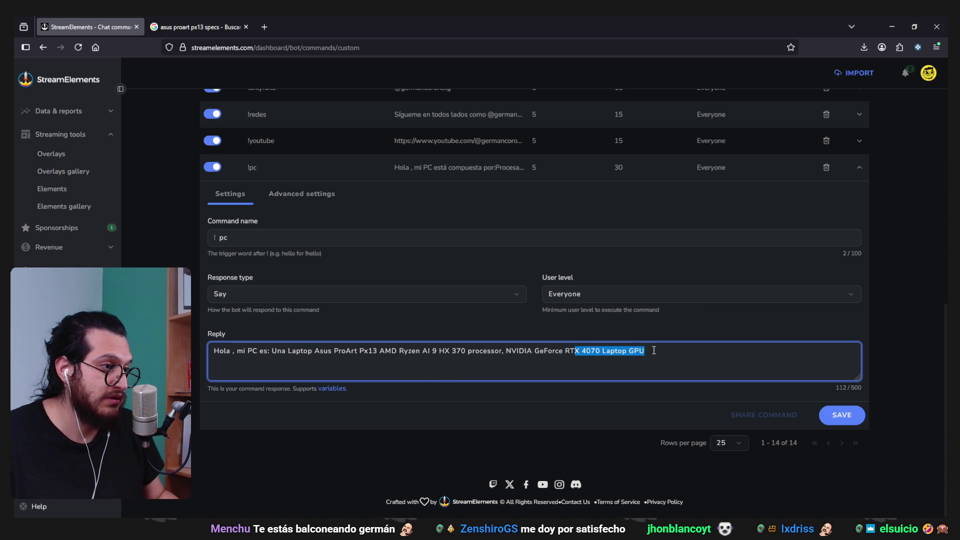
click(849, 417)
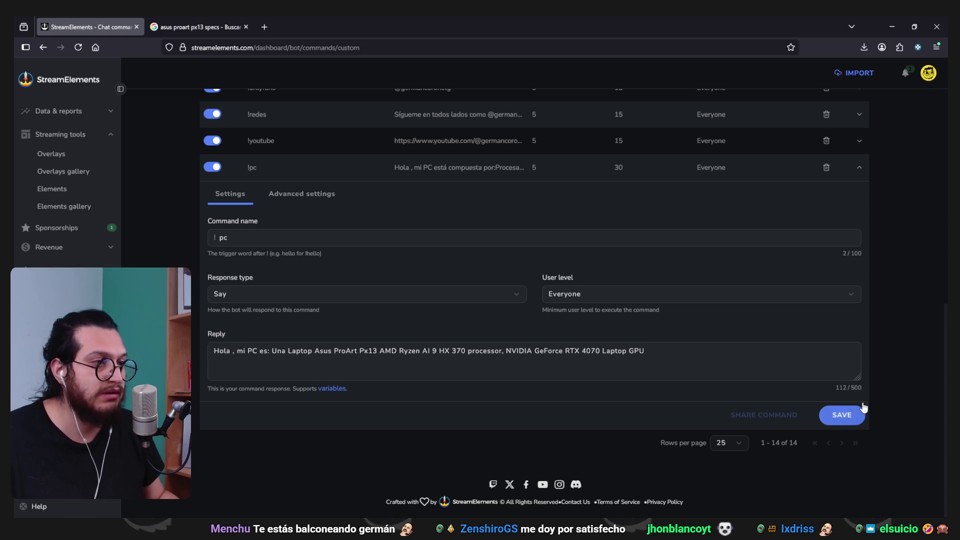
scroll(933, 361, down, 3)
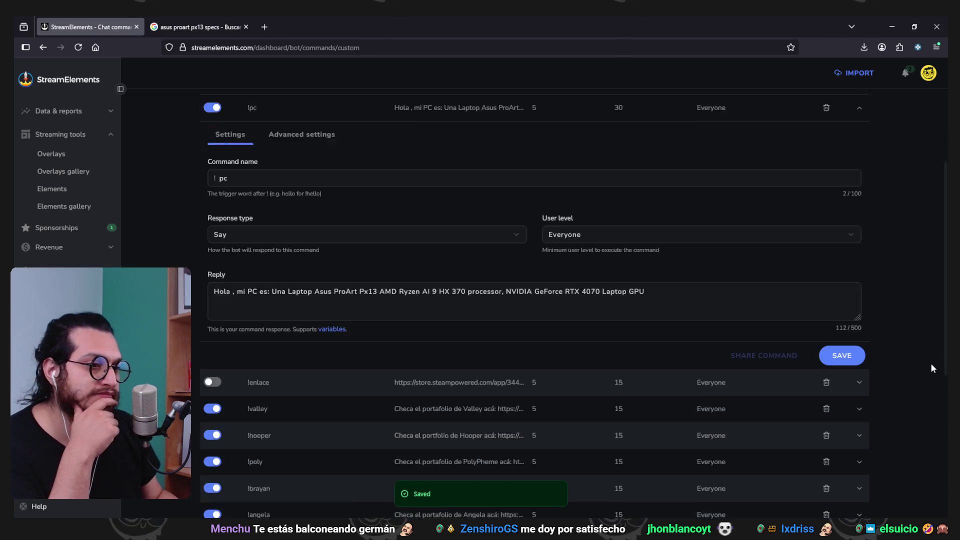
scroll(924, 368, up, 4)
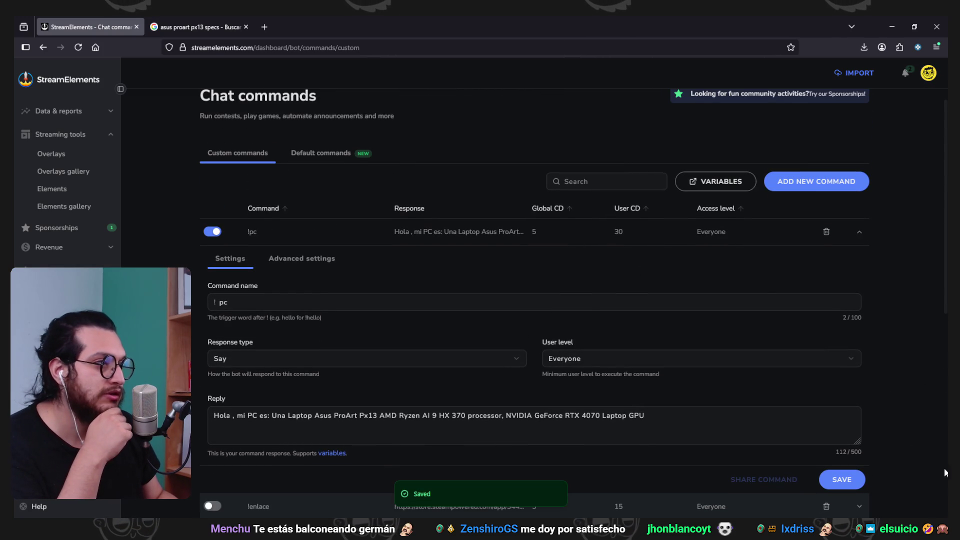
click(210, 26)
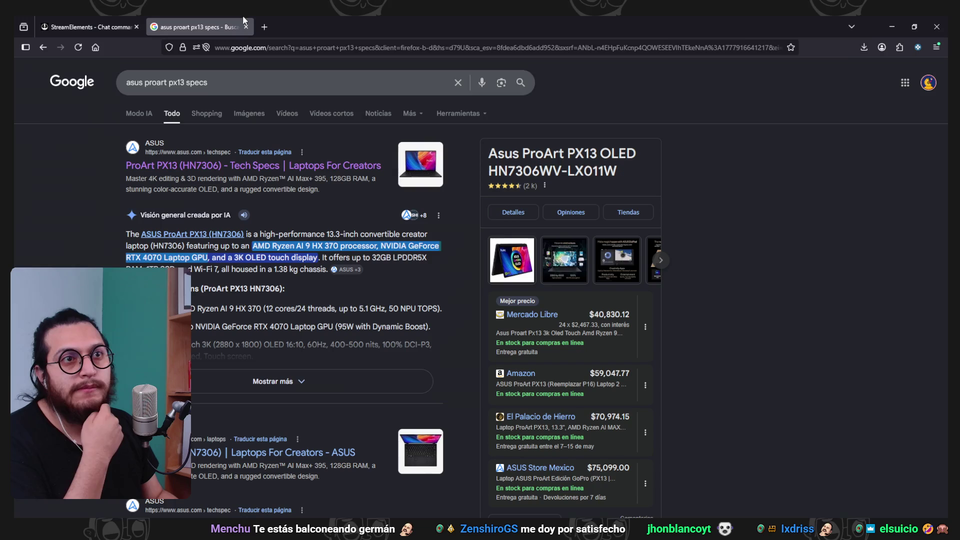
key(alt+Tab)
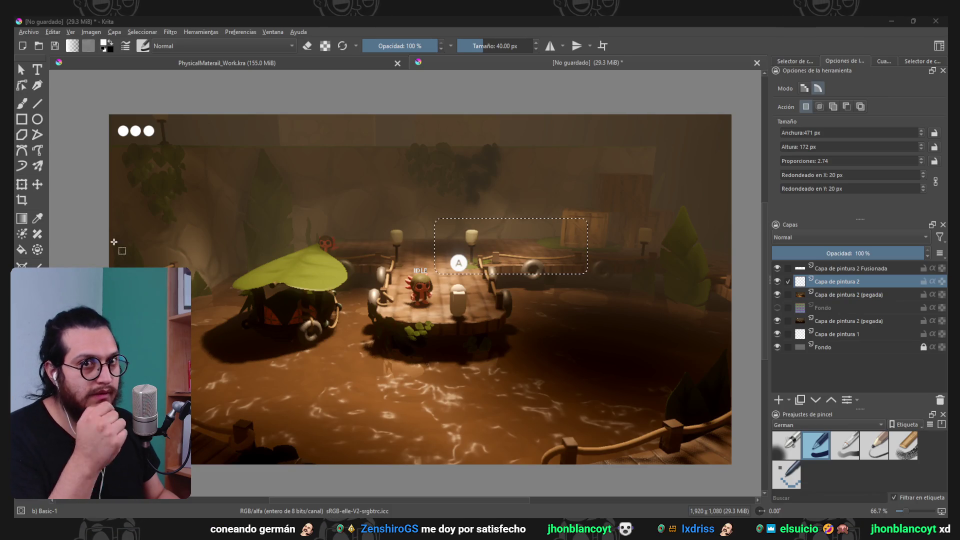
- Fill a wide bar selection near the image bottom with black, then invert it to a light colour
mouse_move(342, 397)
mouse_down()
mouse_move(549, 447)
mouse_move(410, 455)
mouse_move(575, 456)
mouse_move(547, 444)
mouse_up()
key(f)
click(795, 61)
key(d)
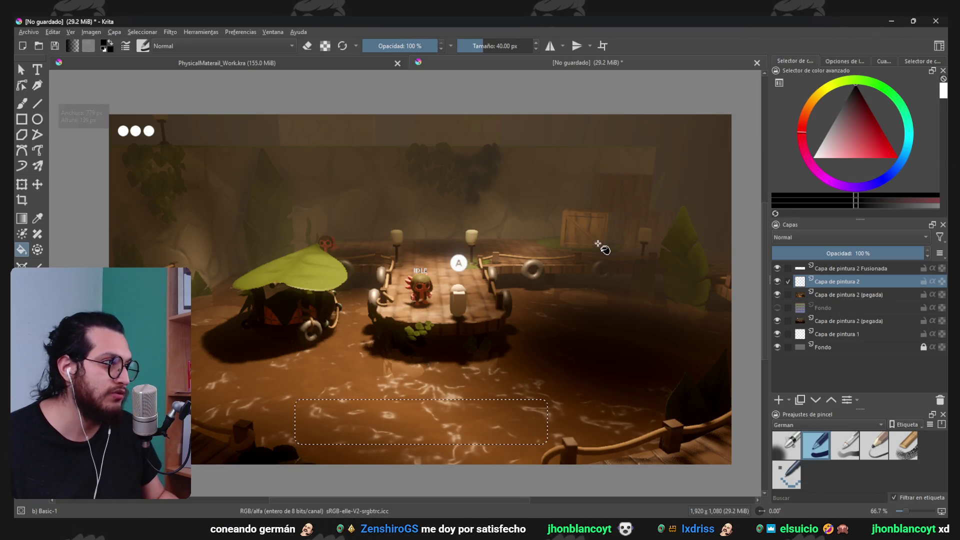
click(442, 429)
scroll(625, 375, down, 3)
scroll(515, 380, up, 3)
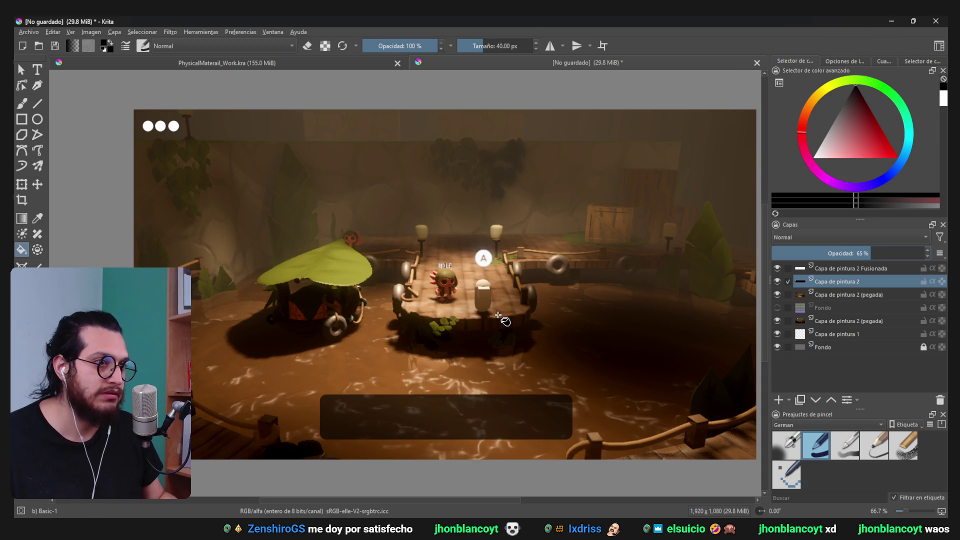
scroll(513, 318, down, 1)
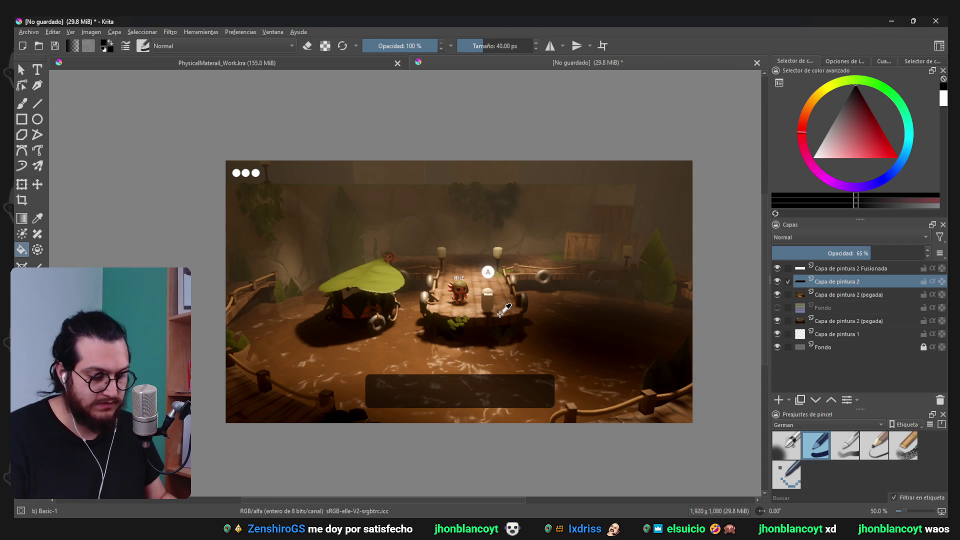
key(ctrl+i)
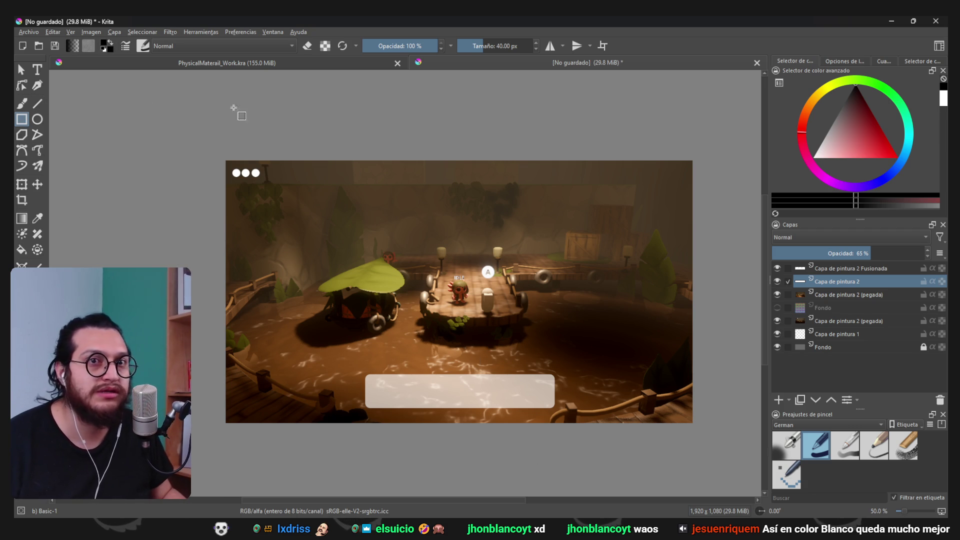
drag(824, 154, 812, 158)
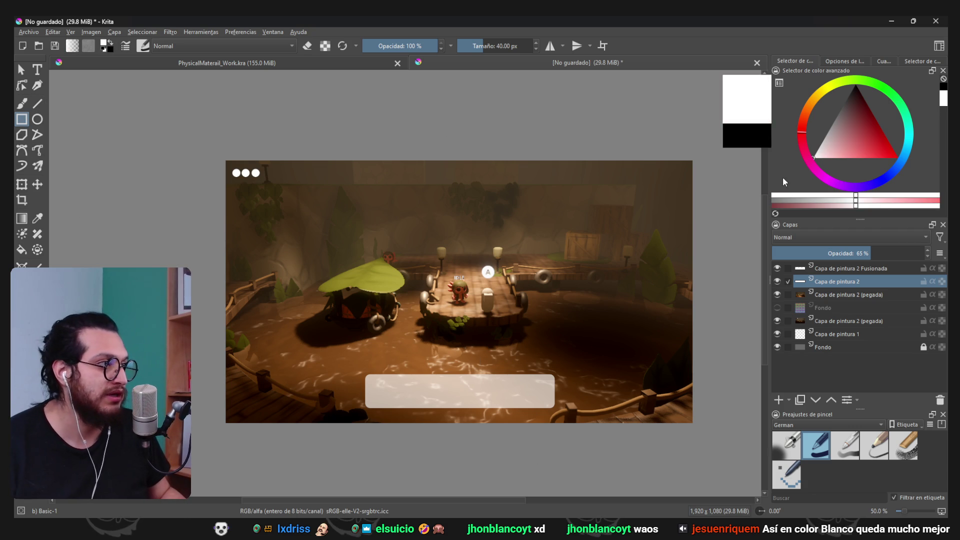
- Draw a 2 px test rectangle on a new layer, then undo it and restore the white box layer
click(777, 282)
click(456, 360)
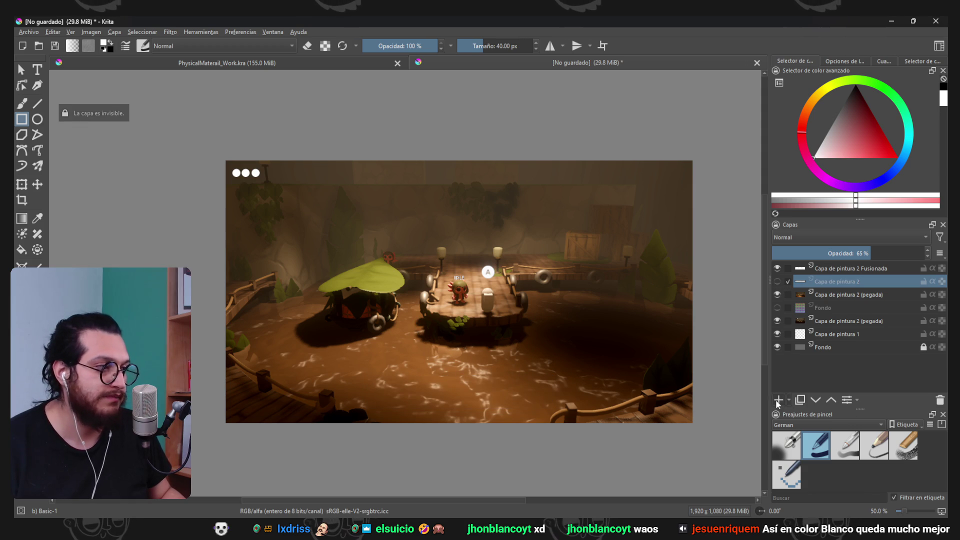
key(Insert)
drag(477, 45, 459, 45)
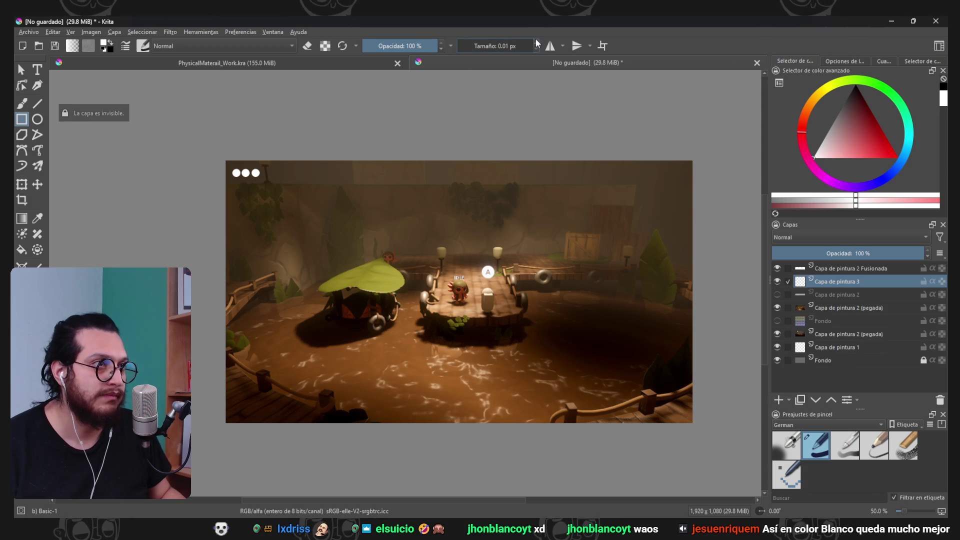
mouse_move(380, 359)
mouse_down()
mouse_move(573, 422)
mouse_move(539, 399)
mouse_up()
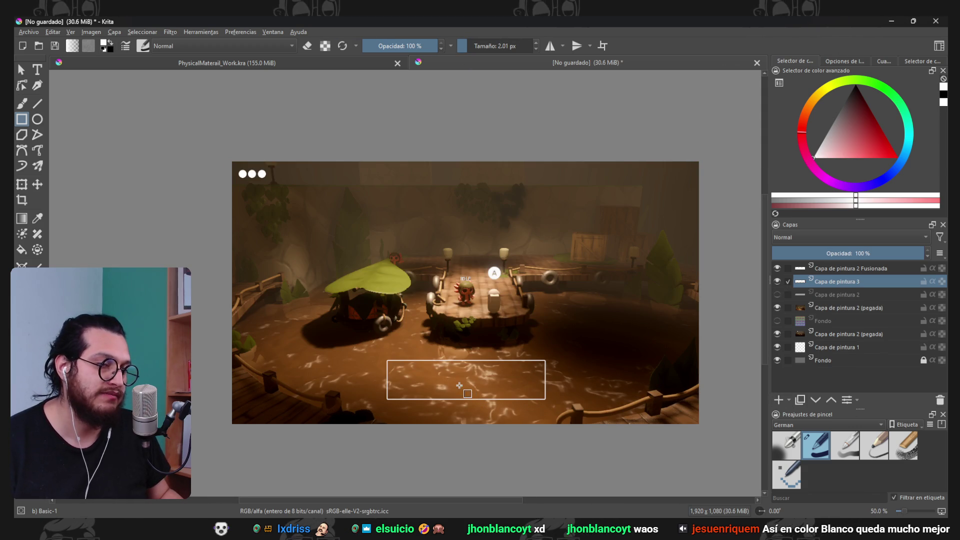
key(ctrl+z)
key(ctrl+z)
key(ctrl+z)
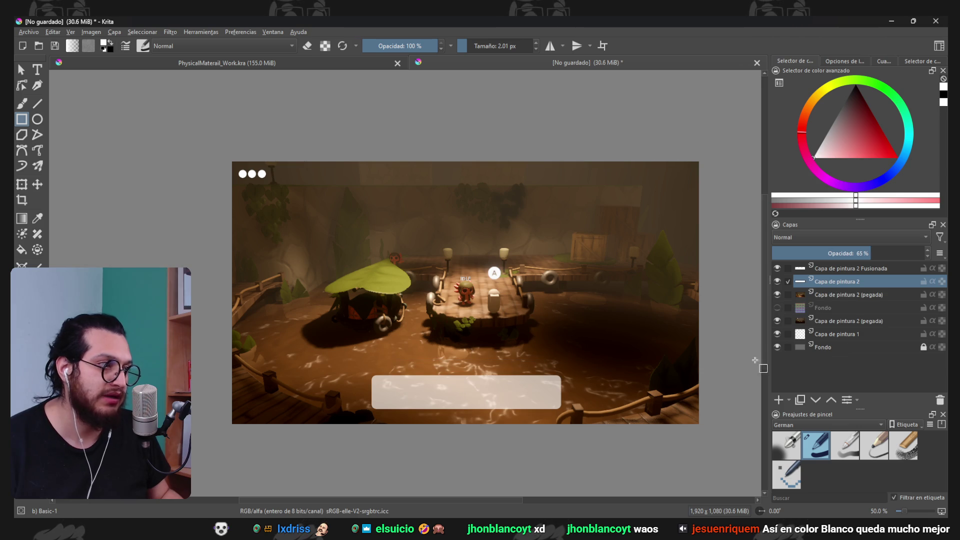
key(ctrl+z)
- Duplicate the white box layer as Copia de Capa de pintura 2, undoing a stray white square
scroll(631, 338, down, 4)
scroll(562, 345, up, 5)
scroll(562, 345, down, 3)
scroll(562, 345, up, 2)
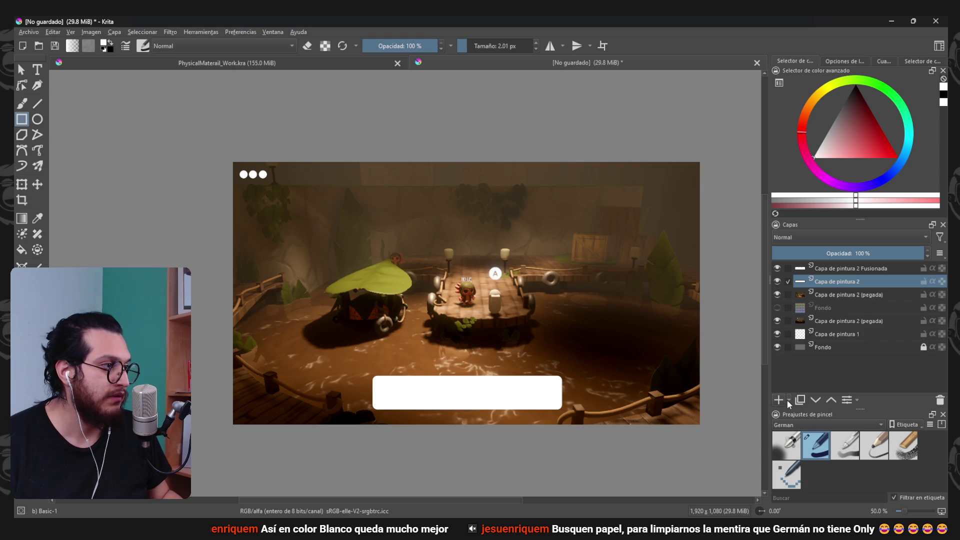
key(ctrl+j)
drag(551, 231, 575, 254)
key(ctrl+z)
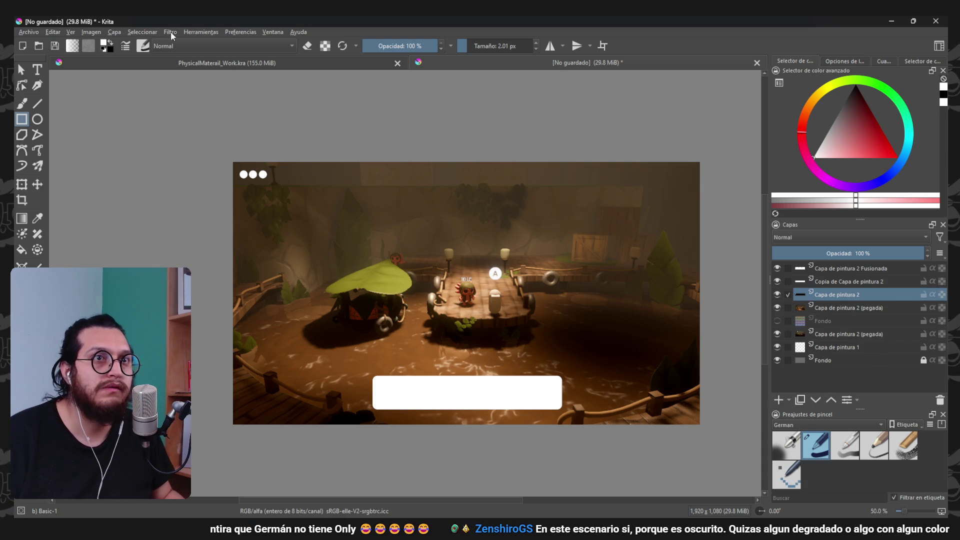
- Apply a Gaussian blur of about 220 px to the box layer
click(170, 32)
mouse_move(235, 92)
click(392, 100)
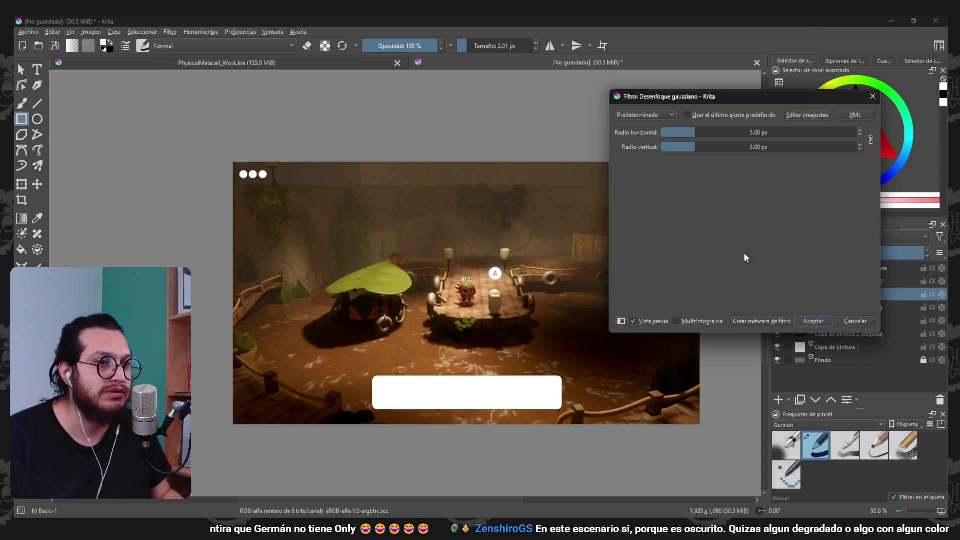
click(719, 133)
click(754, 132)
click(778, 133)
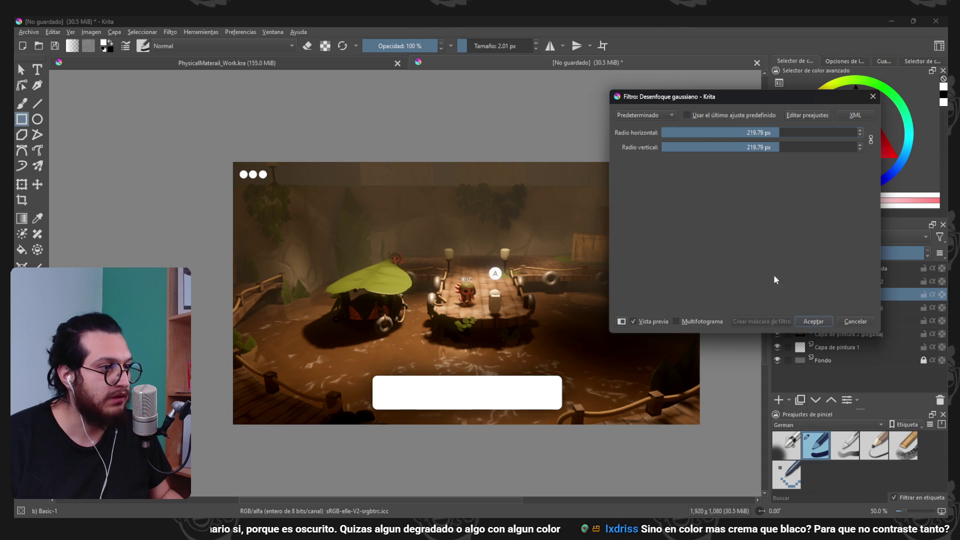
click(813, 321)
- Transform the blurred shadow layer, merge it into the box layer, then undo the merge
scroll(471, 351, up, 1)
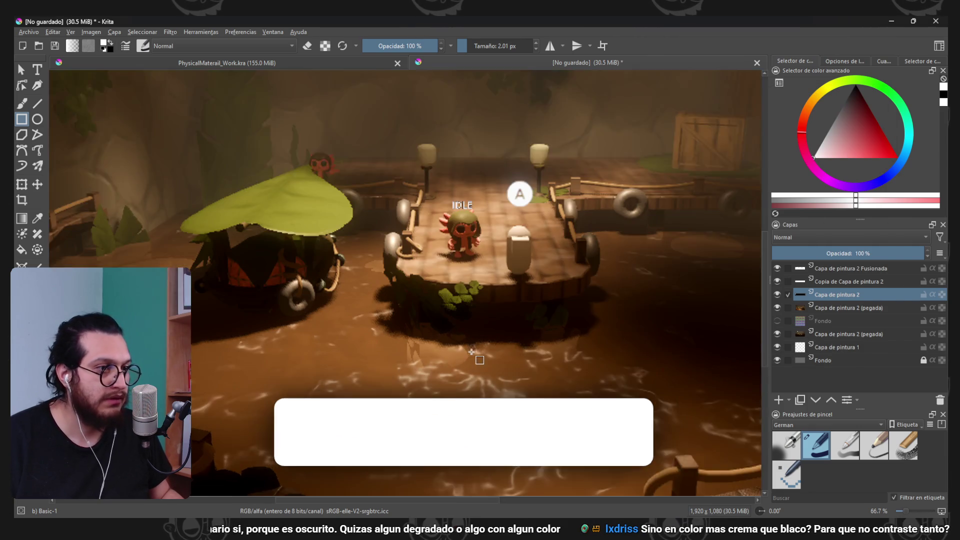
scroll(471, 352, up, 1)
key(ctrl+t)
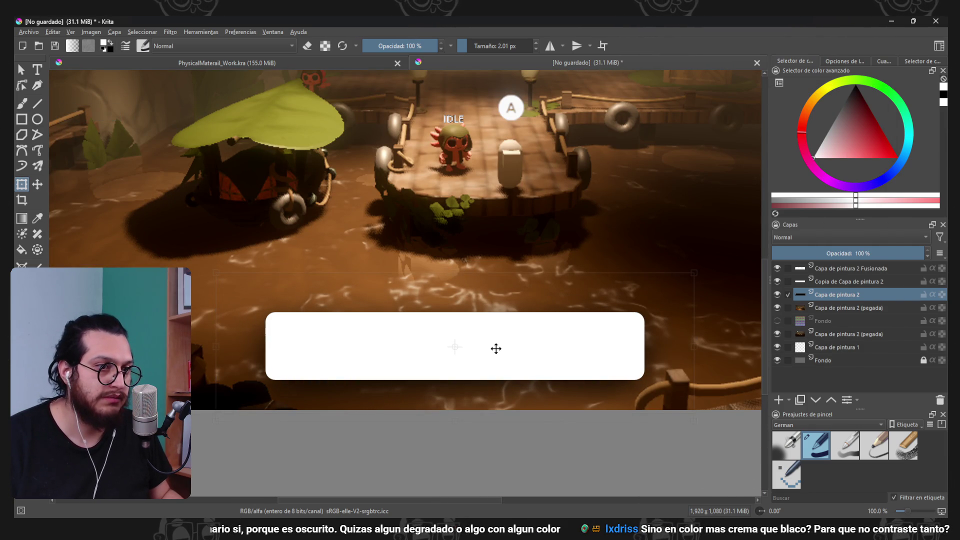
key(Return)
click(784, 281)
key(ctrl+e)
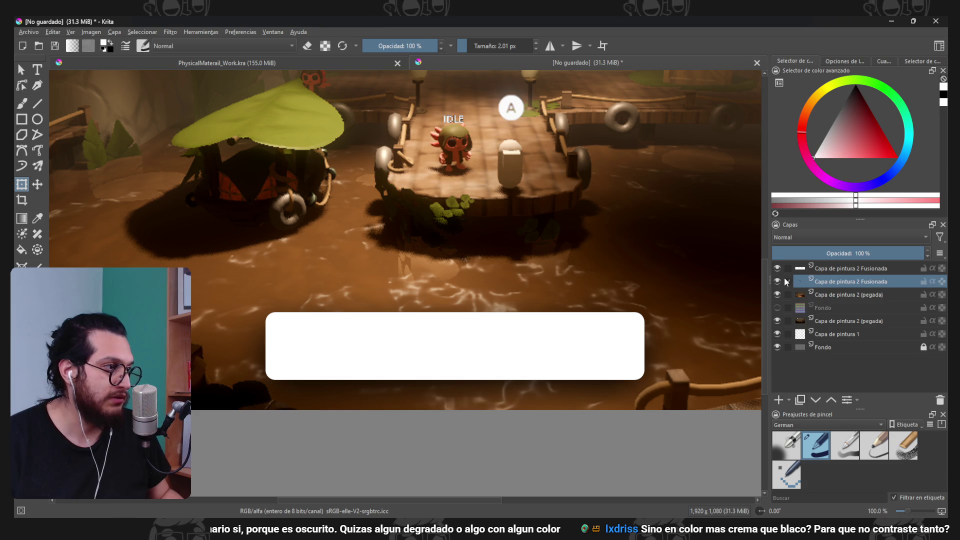
scroll(478, 299, down, 3)
scroll(478, 299, up, 1)
key(ctrl+z)
- Toggle Capa de pintura 2 on and off to compare the box with and without its shadow
click(827, 321)
click(777, 295)
click(776, 295)
click(776, 295)
click(777, 295)
click(776, 295)
click(776, 296)
click(777, 295)
click(776, 295)
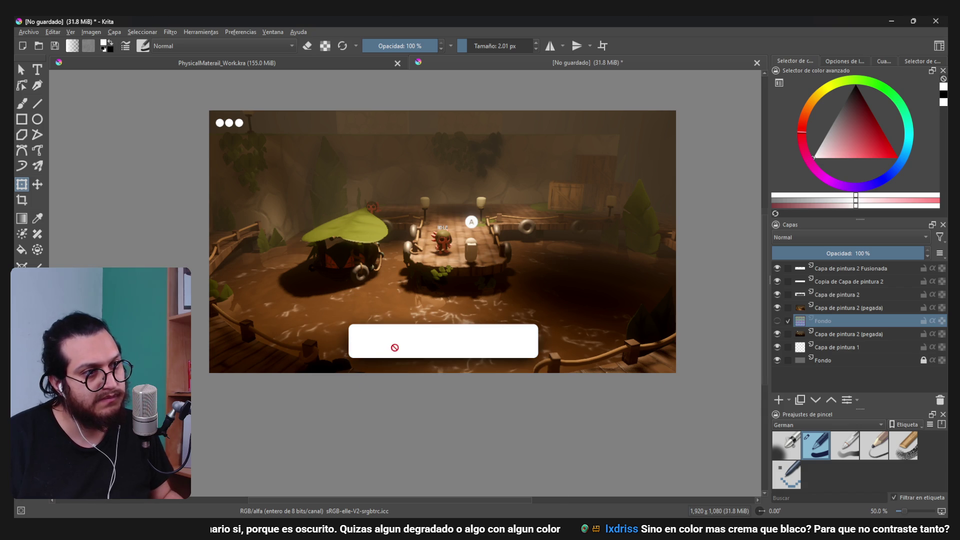
scroll(392, 348, down, 1)
scroll(404, 340, up, 1)
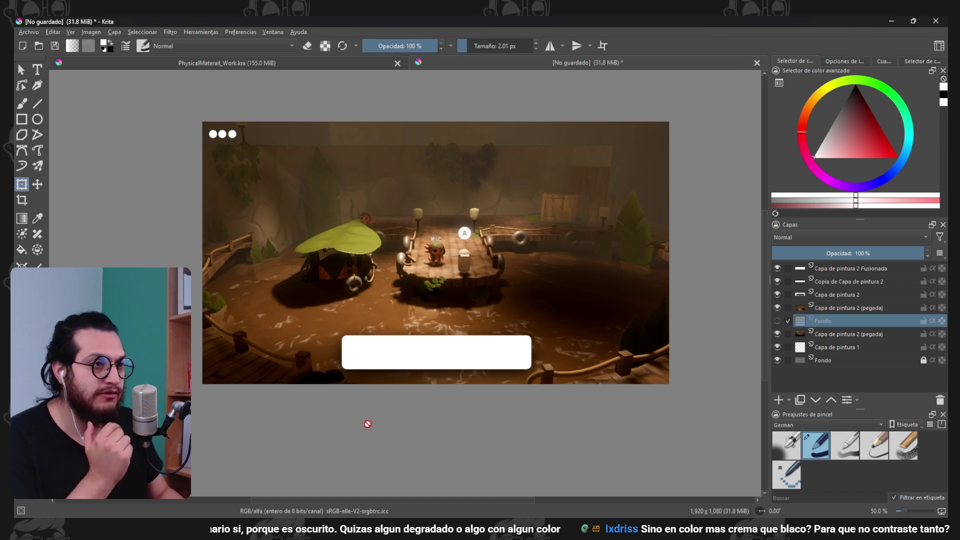
key(plus)
- Colorize Copia de Capa de pintura 2 to muted beige (hue 23, saturation 22, lightness -37)
click(890, 281)
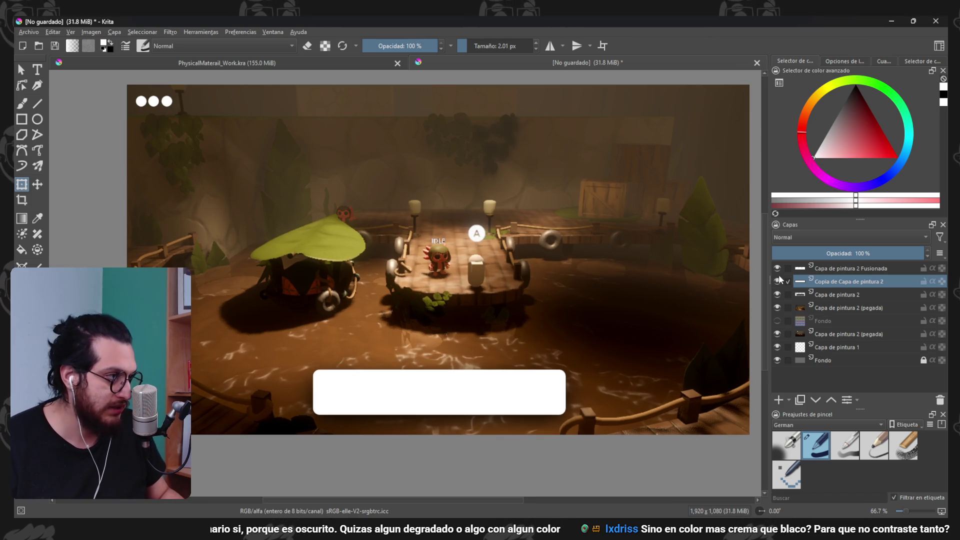
key(ctrl+u)
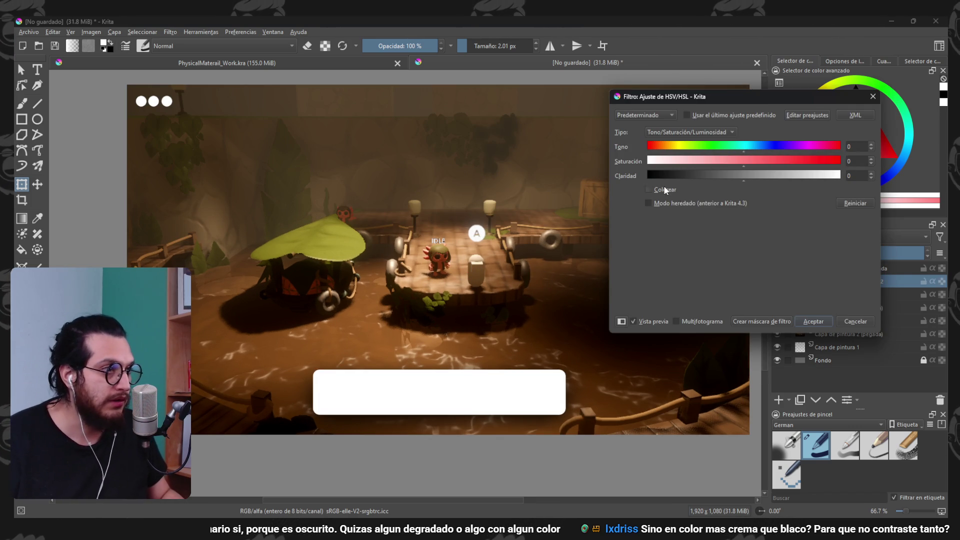
click(648, 190)
click(753, 161)
mouse_move(754, 163)
mouse_down()
mouse_move(685, 161)
mouse_move(663, 146)
mouse_move(728, 178)
mouse_move(708, 175)
mouse_up()
click(655, 146)
click(667, 146)
click(812, 320)
- Compare the beige box against the layer below, then duplicate the beige box layer
scroll(550, 310, down, 3)
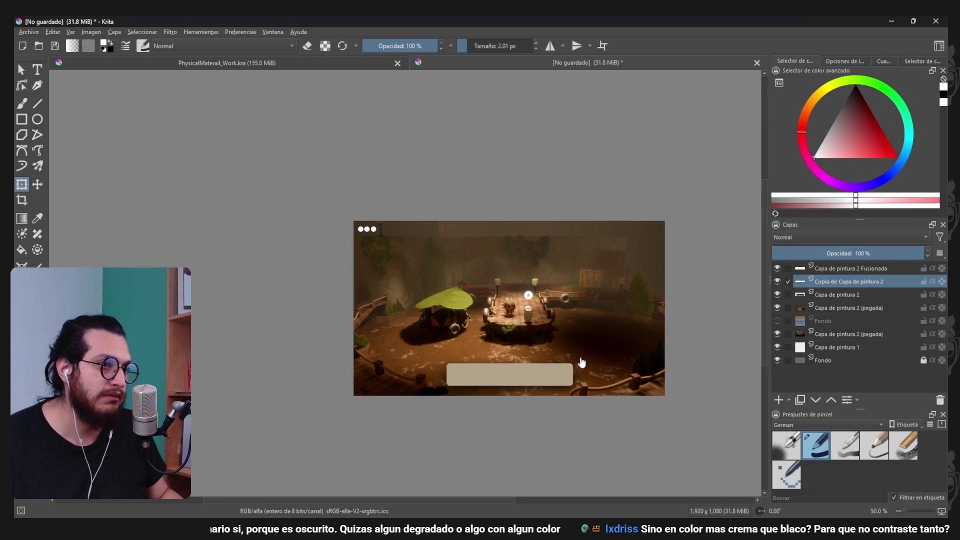
scroll(550, 310, up, 1)
click(776, 283)
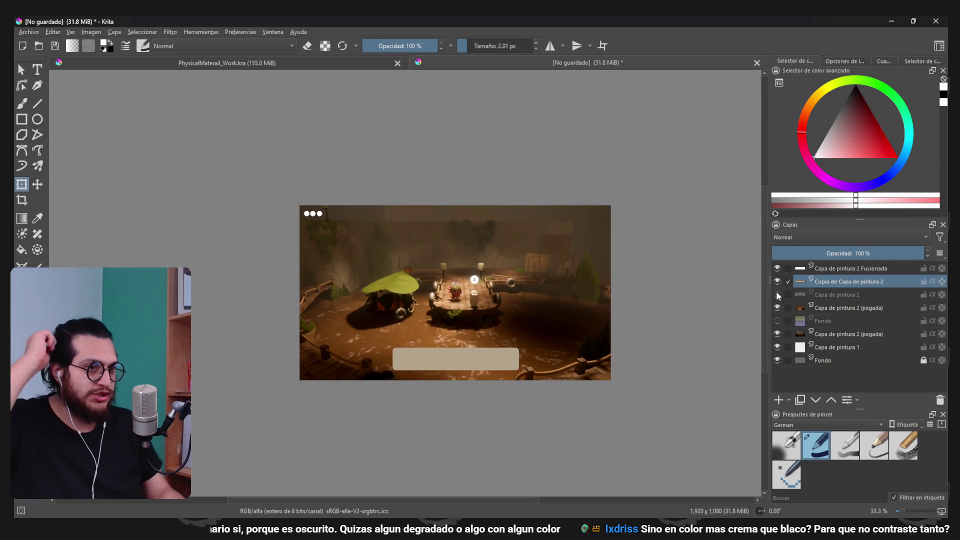
click(777, 282)
click(800, 400)
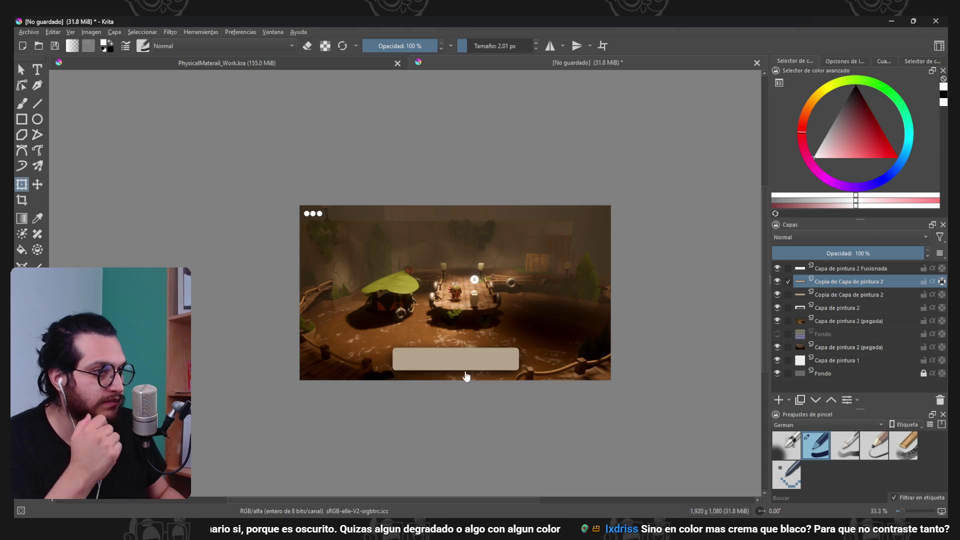
- Pick the box's beige, lighten it, and brush vertical strokes across the box
key(b)
ctrl+click(454, 359)
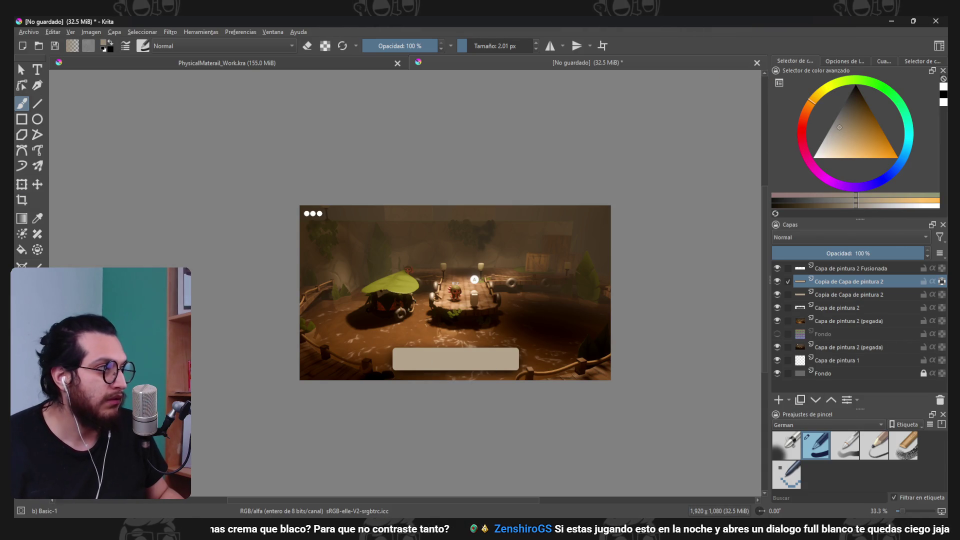
click(839, 127)
mouse_move(430, 349)
mouse_down()
mouse_move(431, 369)
mouse_move(483, 369)
mouse_up()
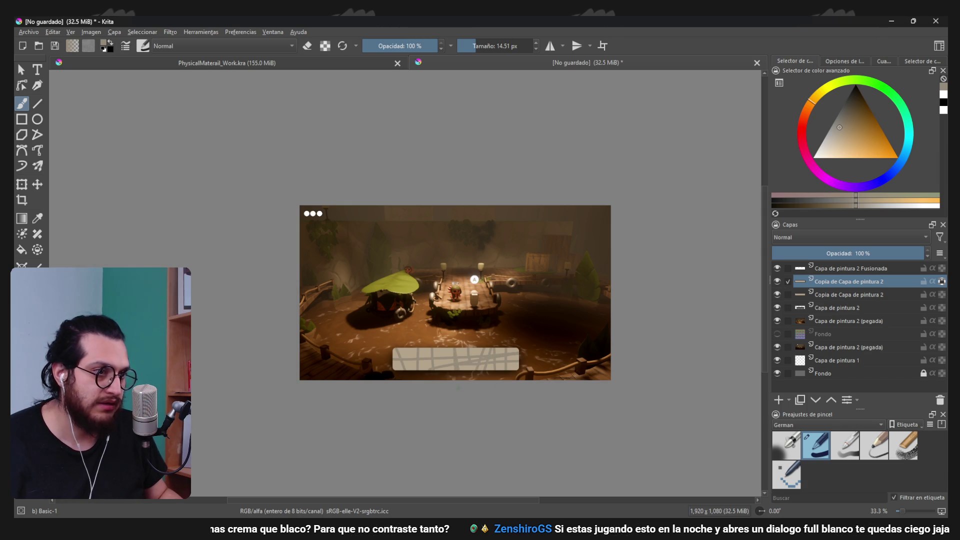
- Lower the stroke layer's opacity to about 20%
scroll(430, 389, up, 2)
drag(855, 253, 807, 251)
scroll(492, 350, down, 3)
scroll(492, 350, up, 3)
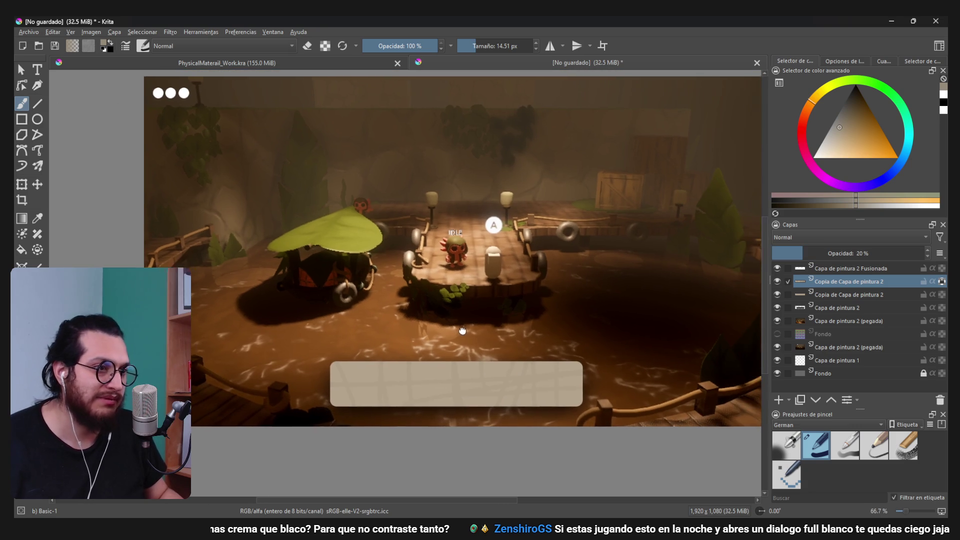
scroll(495, 324, down, 3)
scroll(495, 323, up, 2)
- Review the beige-box mock-up, then return to Godot and run the project
drag(495, 324, 505, 334)
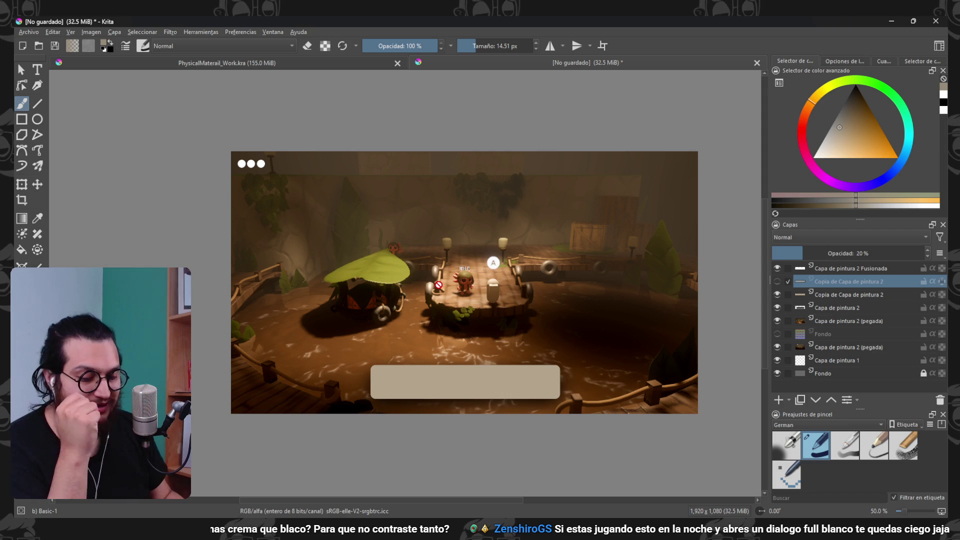
mouse_move(552, 331)
mouse_down()
mouse_move(514, 328)
mouse_move(573, 326)
mouse_up()
scroll(573, 326, down, 1)
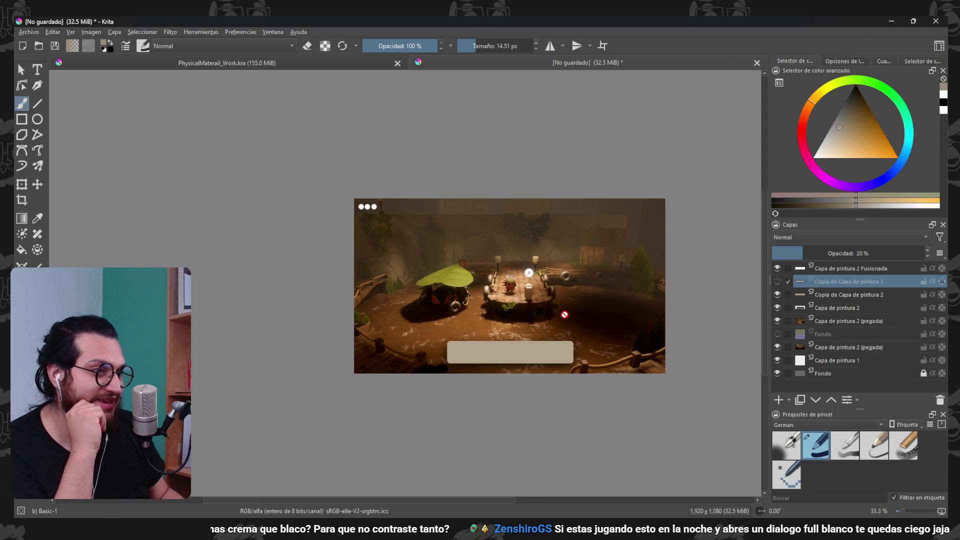
scroll(637, 340, up, 2)
scroll(516, 311, down, 1)
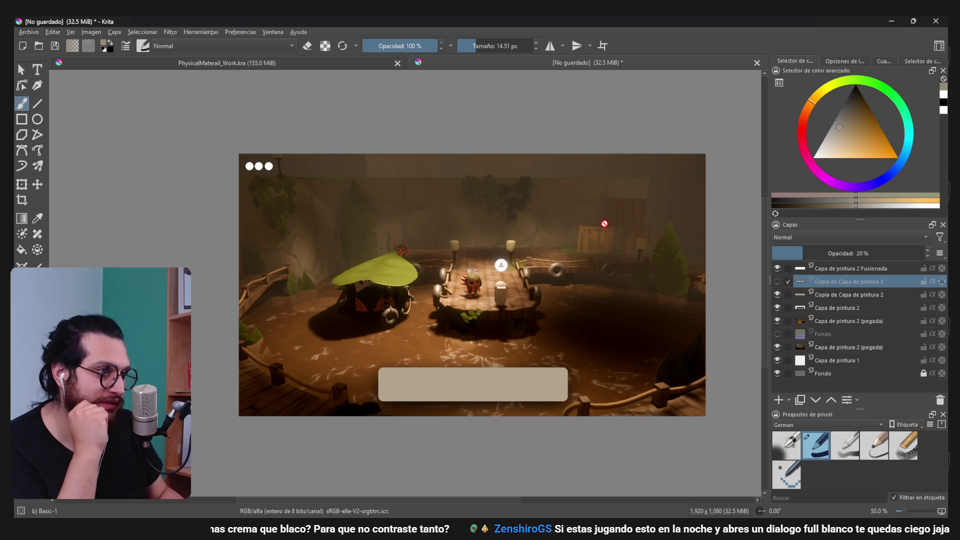
mouse_move(688, 177)
mouse_down()
mouse_move(679, 175)
mouse_move(688, 220)
mouse_up()
mouse_move(646, 315)
mouse_down()
mouse_move(628, 274)
mouse_move(638, 308)
mouse_up()
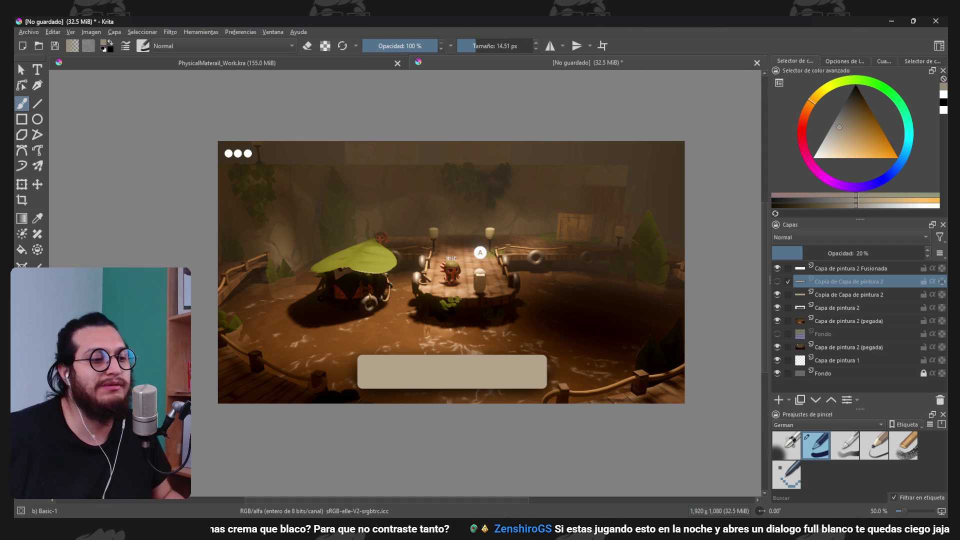
key(alt+Tab)
click(794, 39)
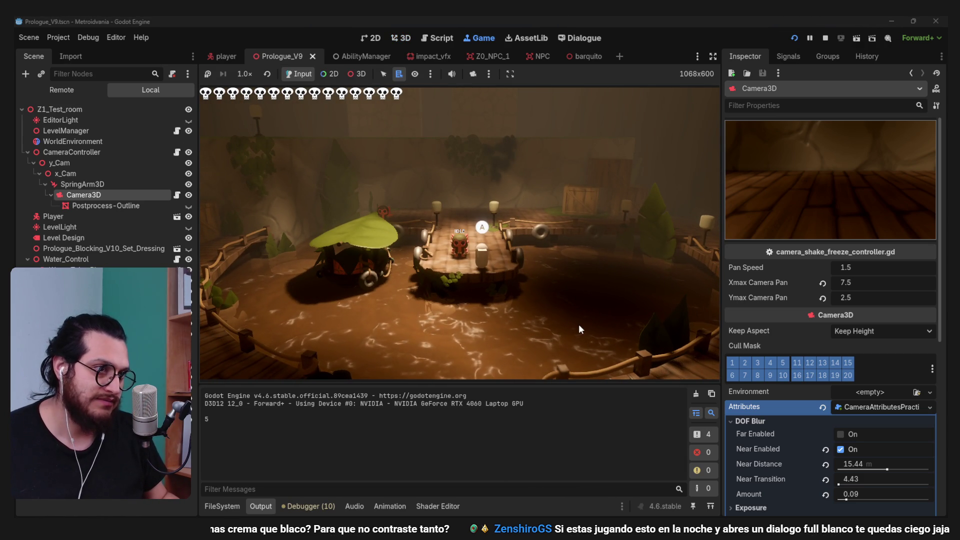
- Walk and dash the character left past the central platform and wall-jump against the wooden crates
key(w)
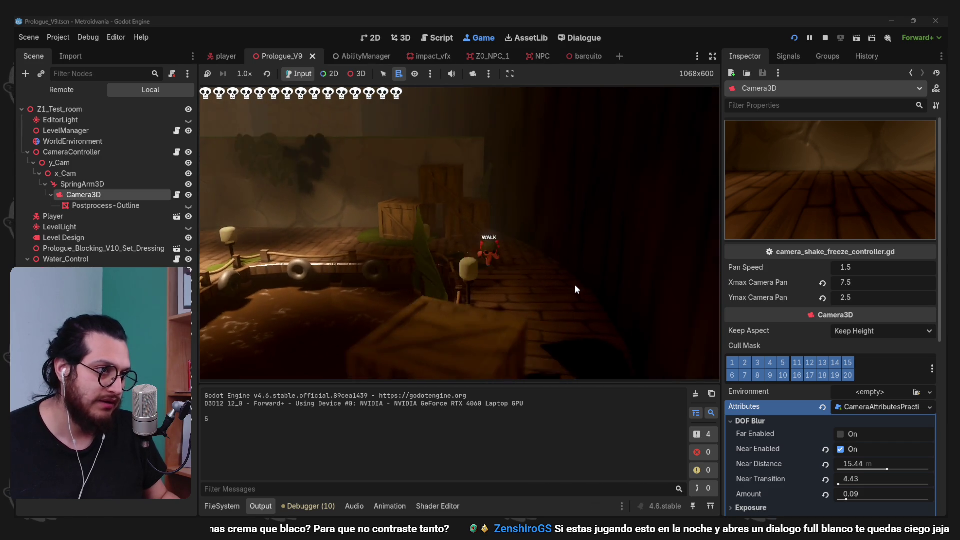
key(shift)
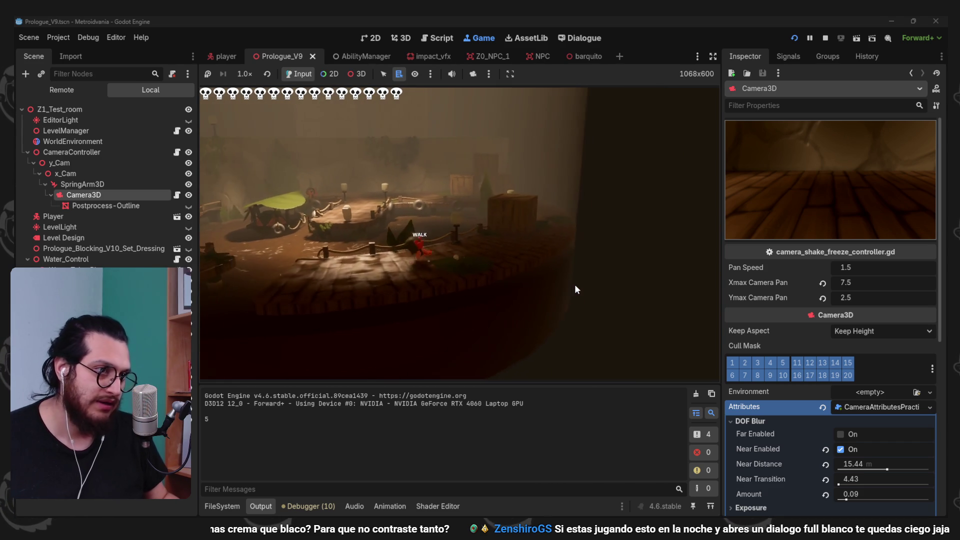
key(w)
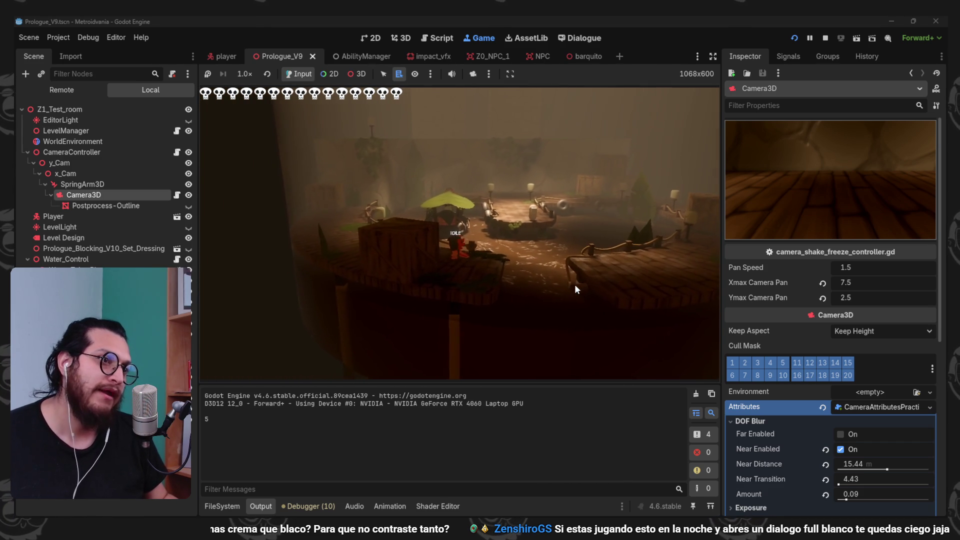
key(a)
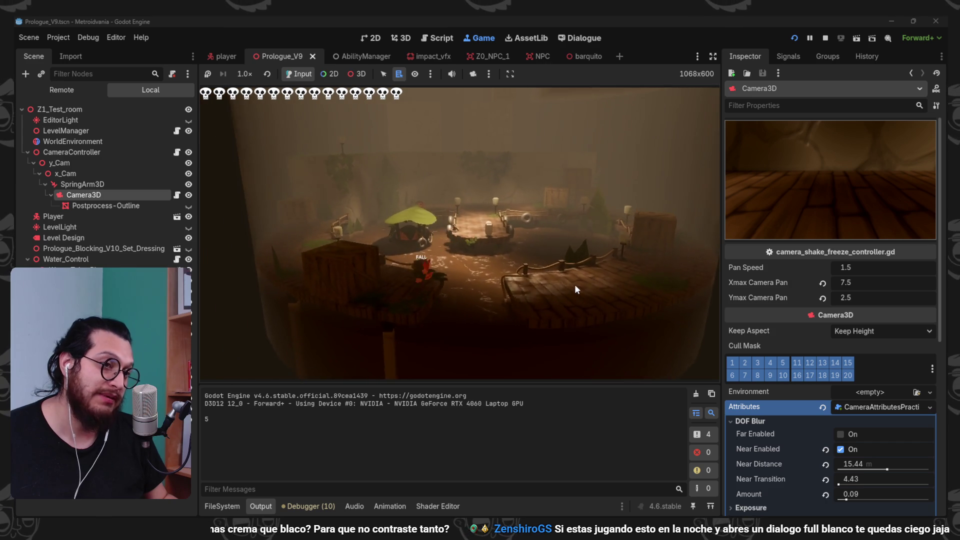
key(w)
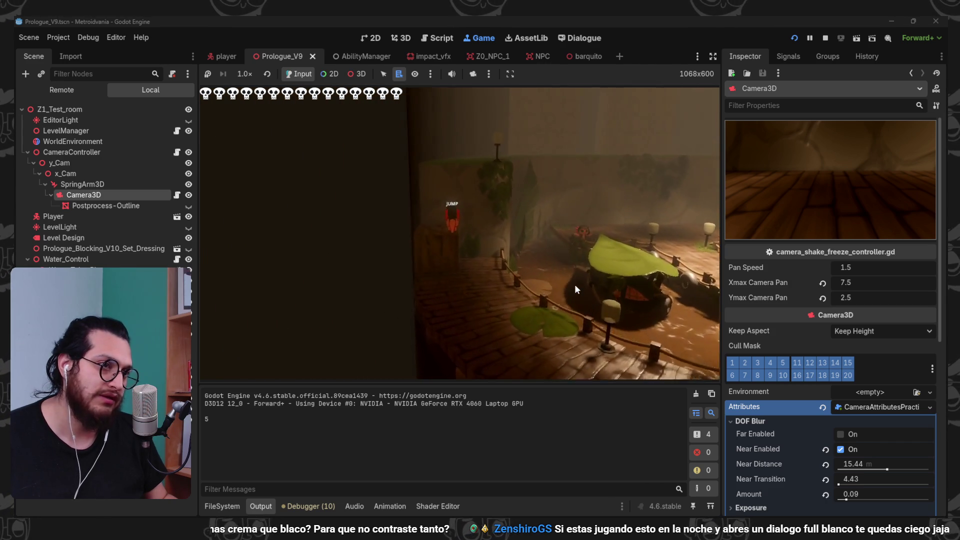
key(w)
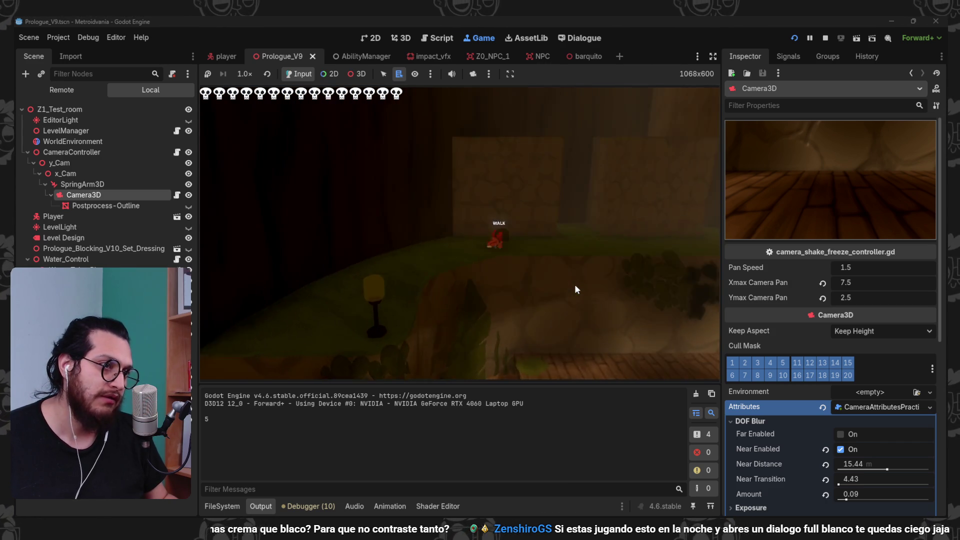
key(space)
key(space)
key(space)
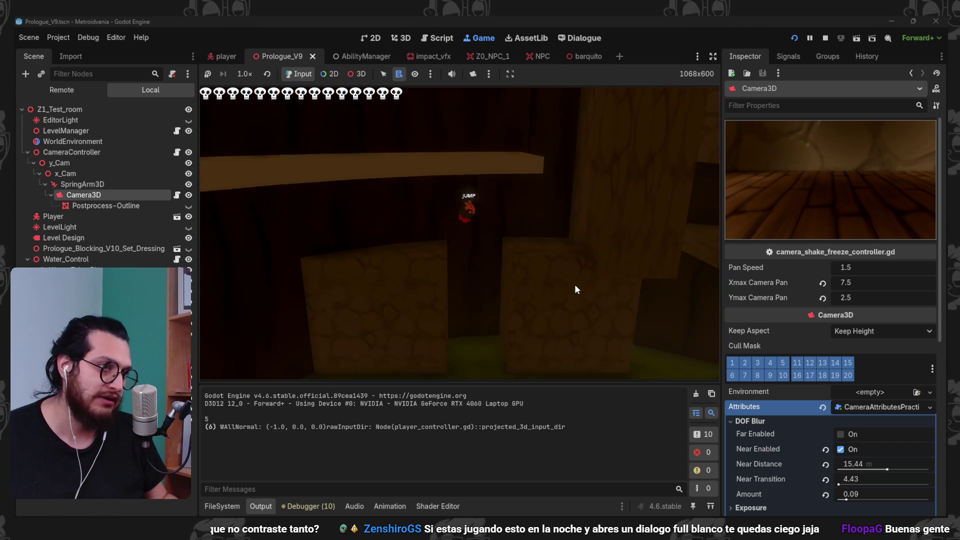
- Walk off the ledge onto the lower curved ledge and wall-jump off the wall ahead
key(w)
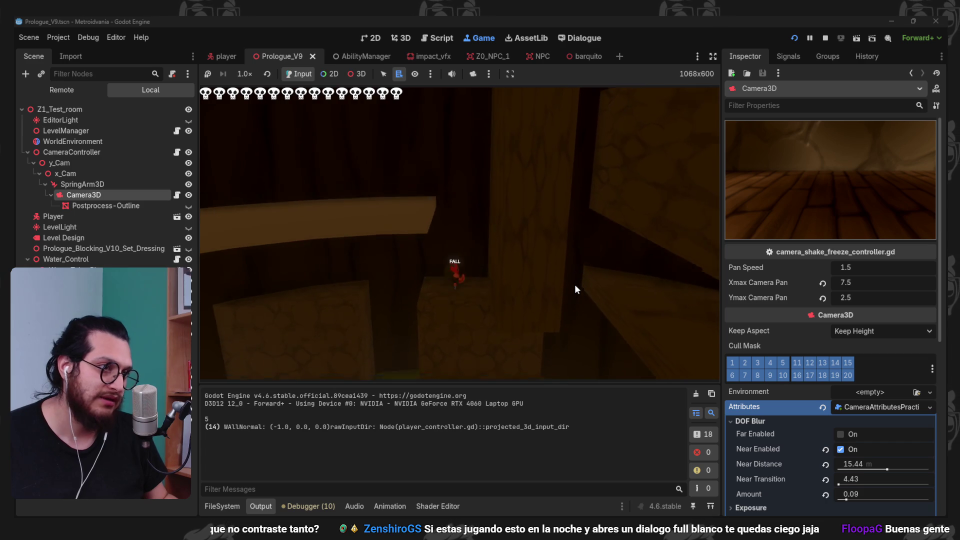
key(w)
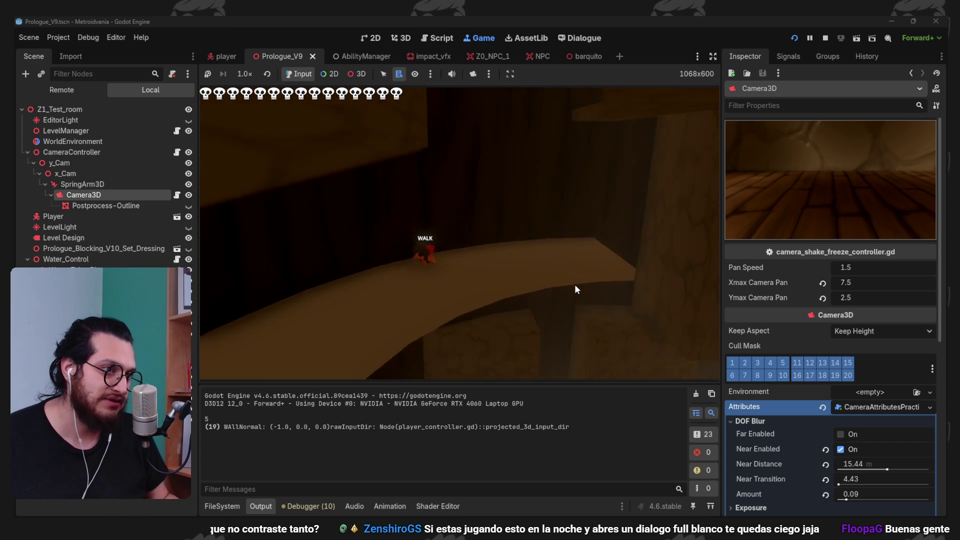
key(w)
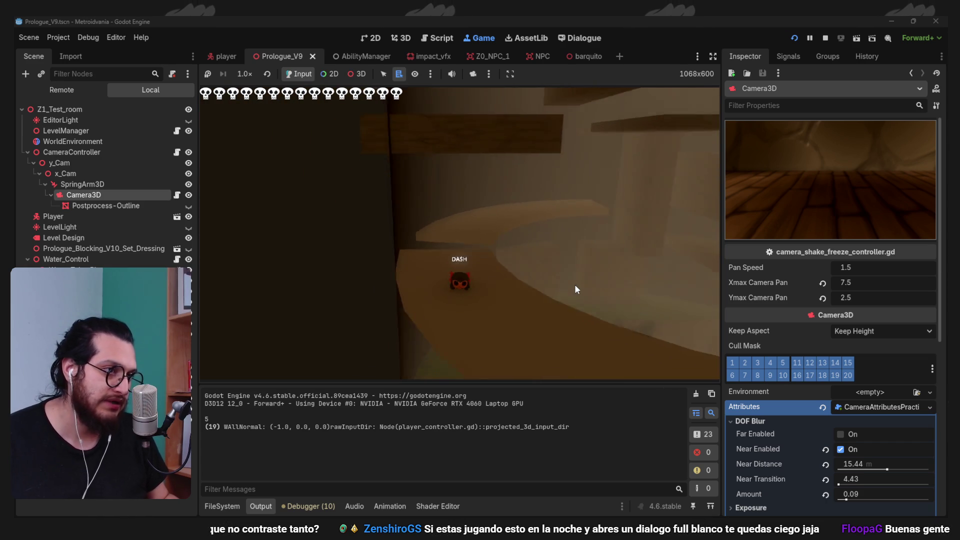
key(w)
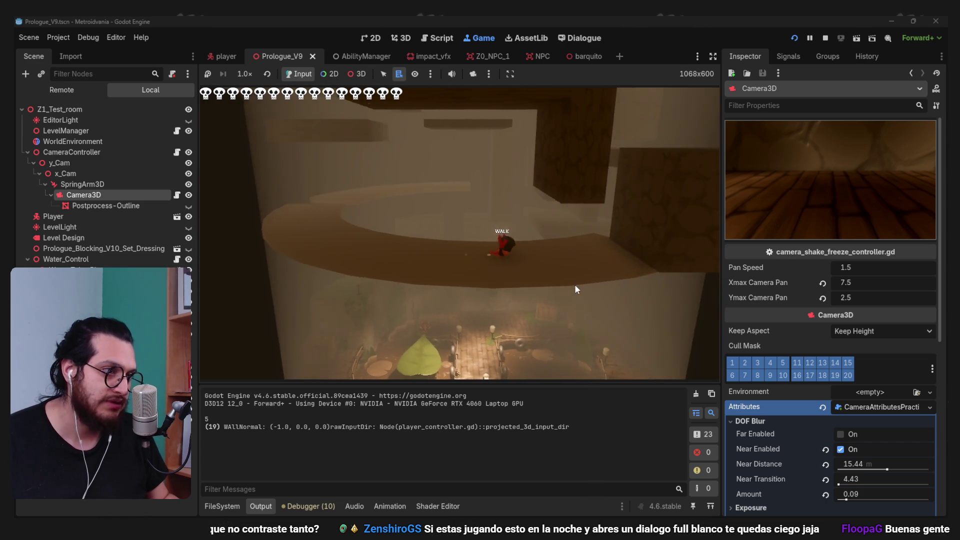
key(w)
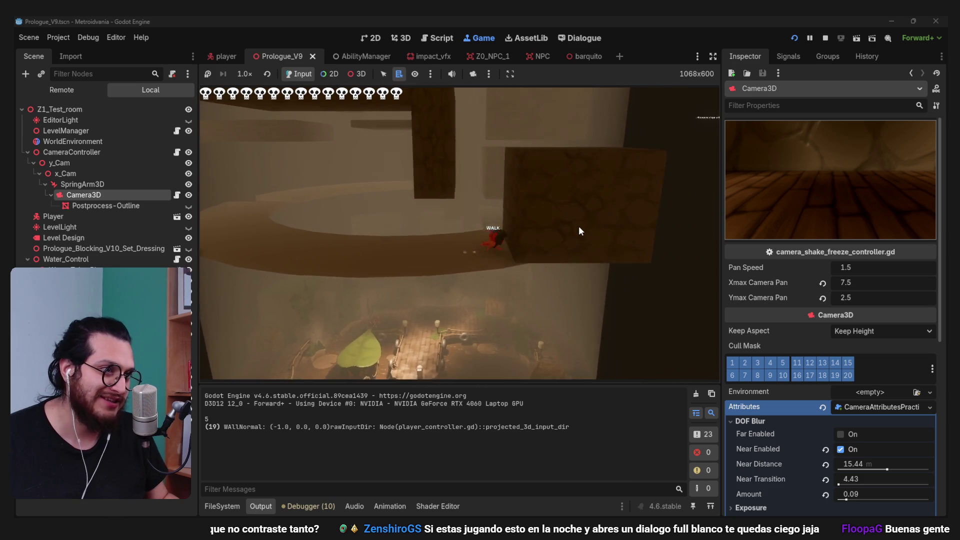
key(space)
key(w)
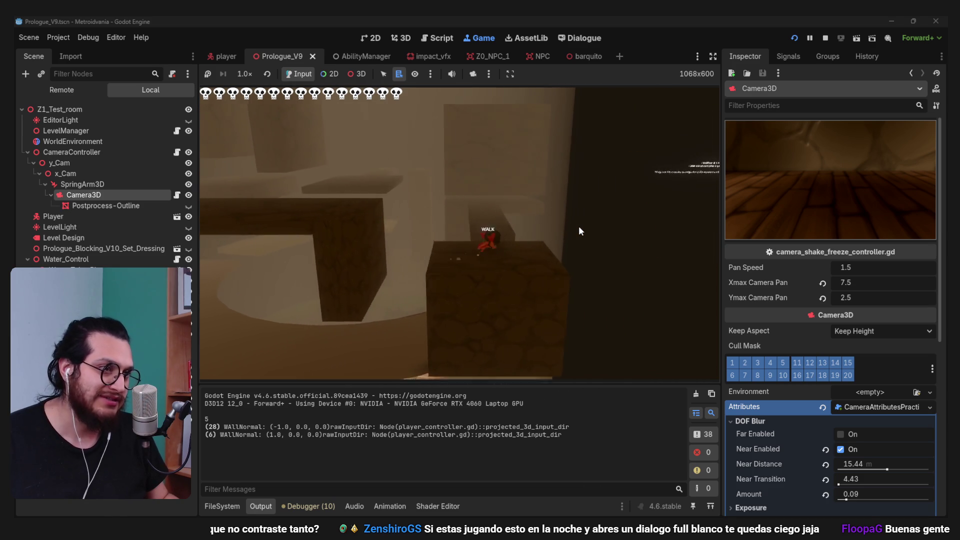
- Drop off the last ledge with a falling wall-jump, walk the floor, then stop the game
key(w)
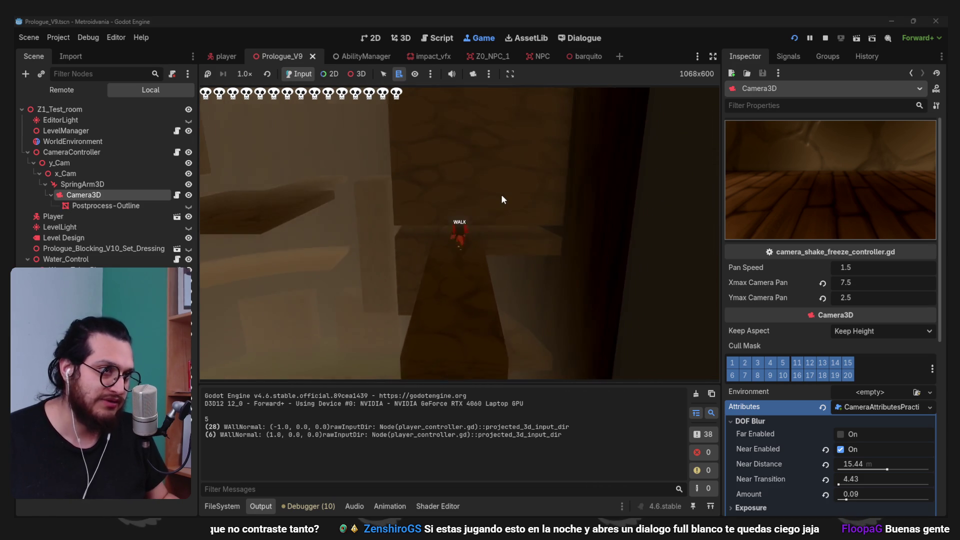
key(w)
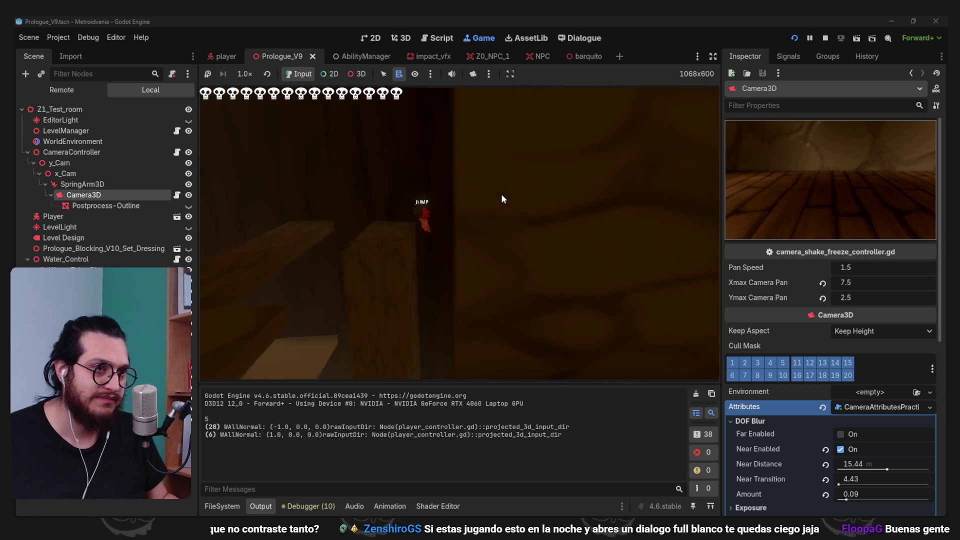
key(w)
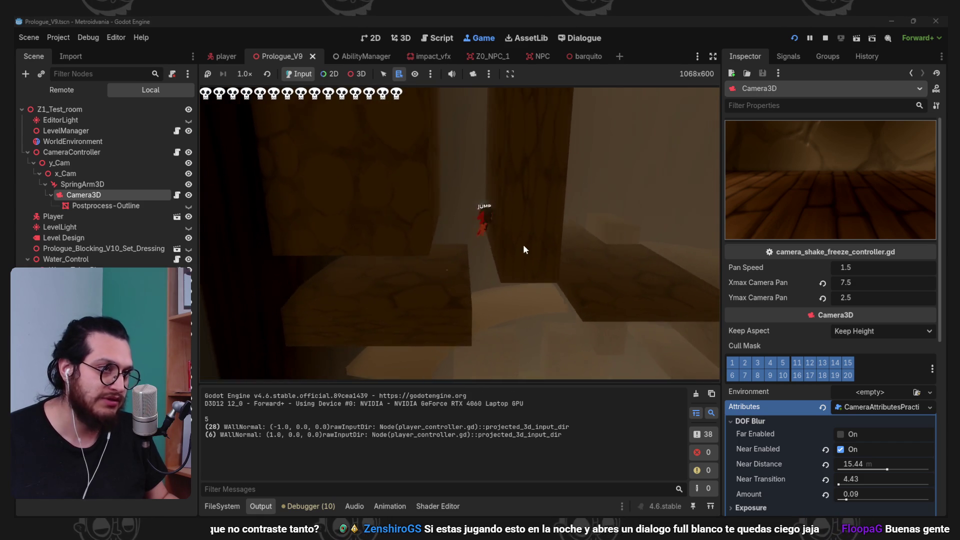
key(space)
key(space)
key(space)
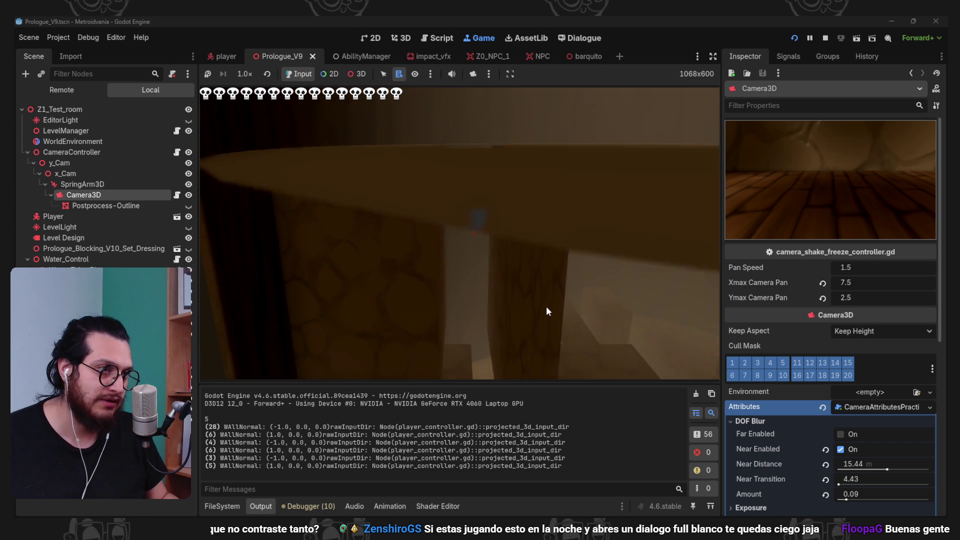
key(a)
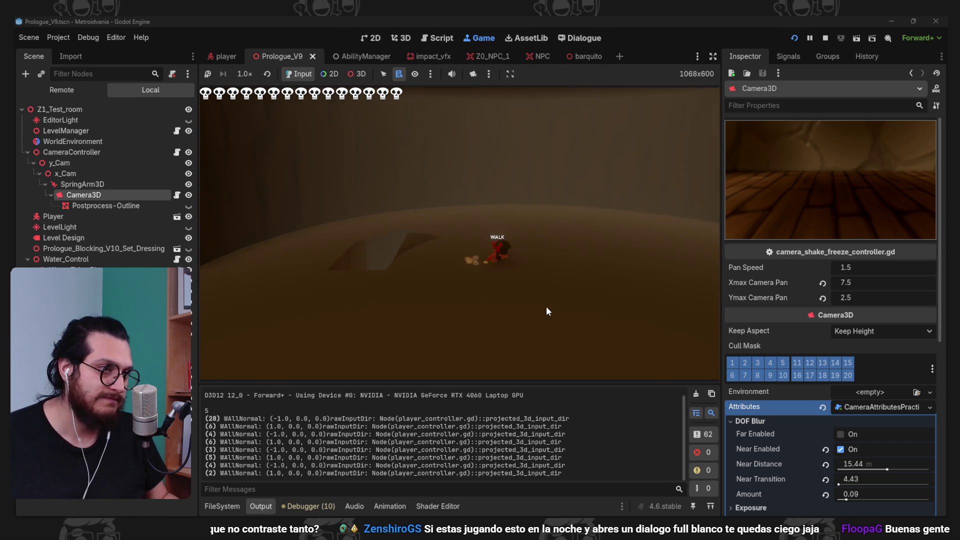
key(d)
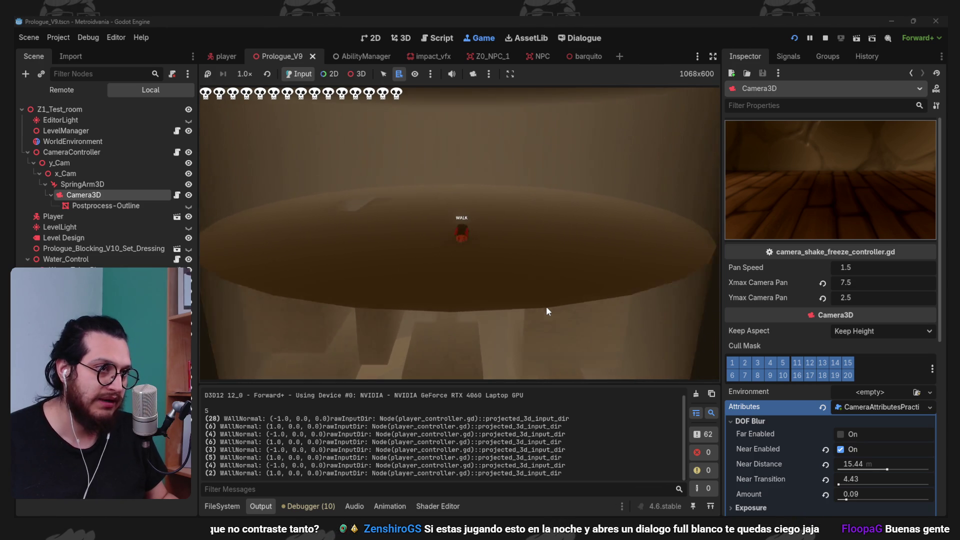
click(825, 39)
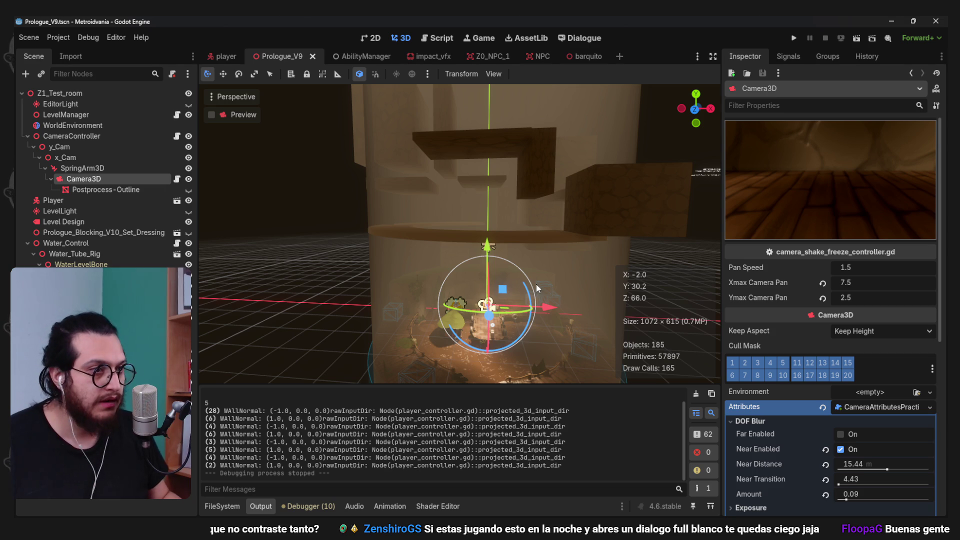
- Launch Steam through system search for 'steam', open its library, then minimize the window
scroll(536, 284, down, 3)
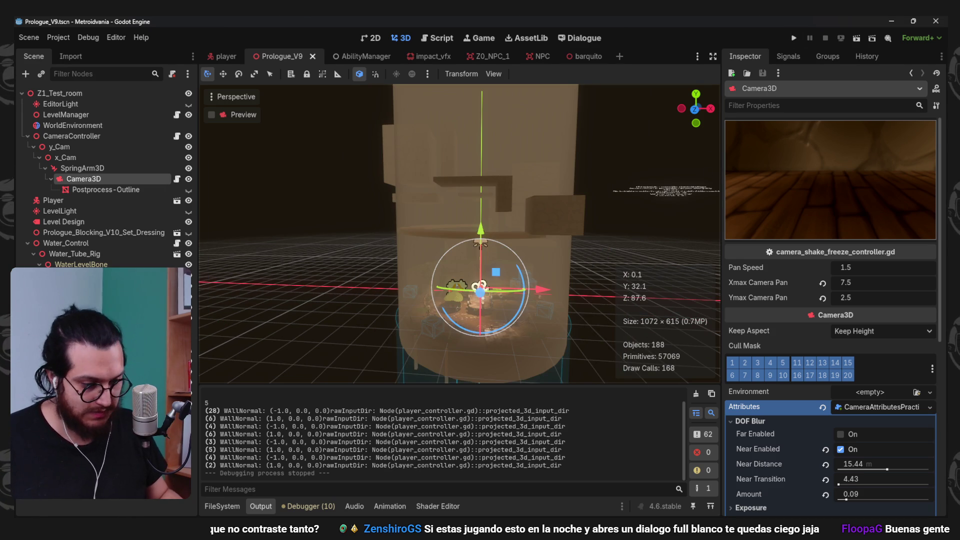
key(super)
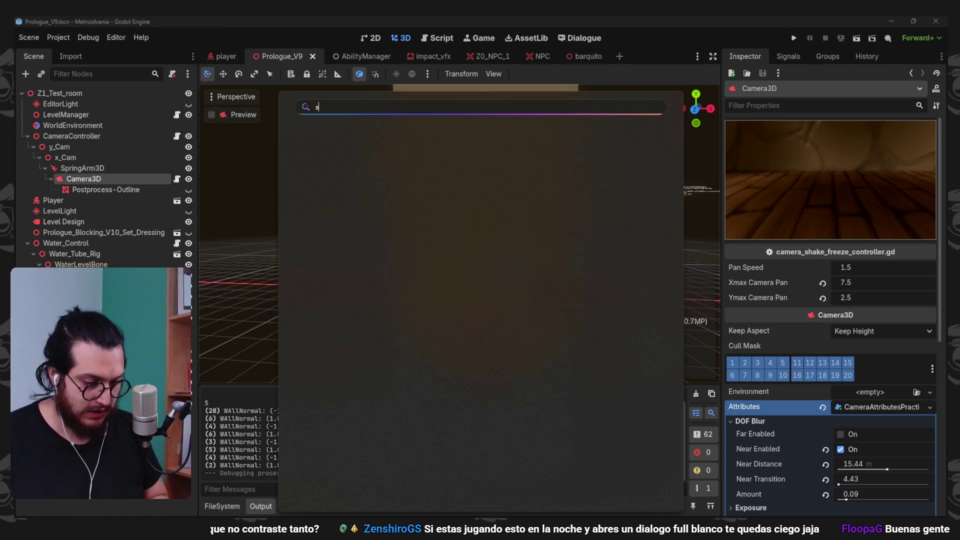
text(steam)
key(Return)
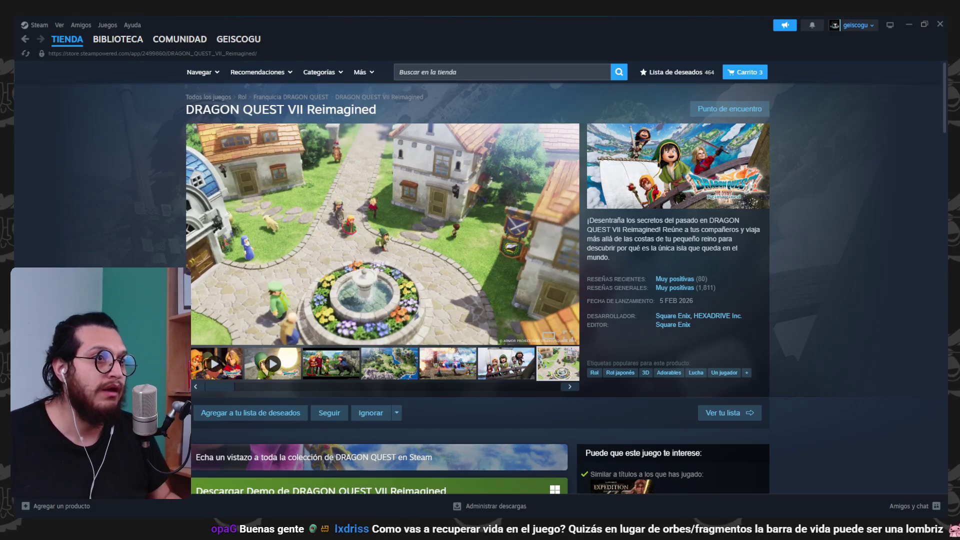
mouse_move(92, 38)
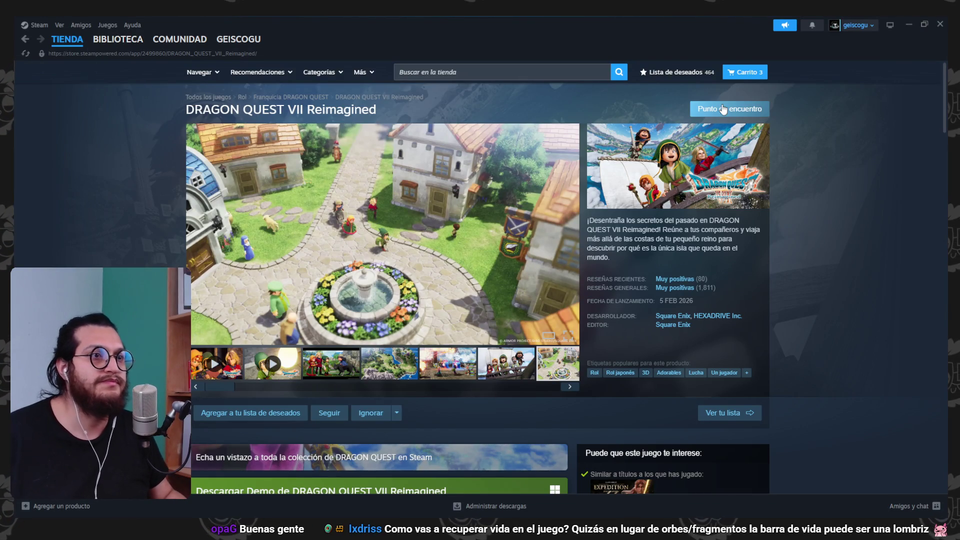
click(118, 44)
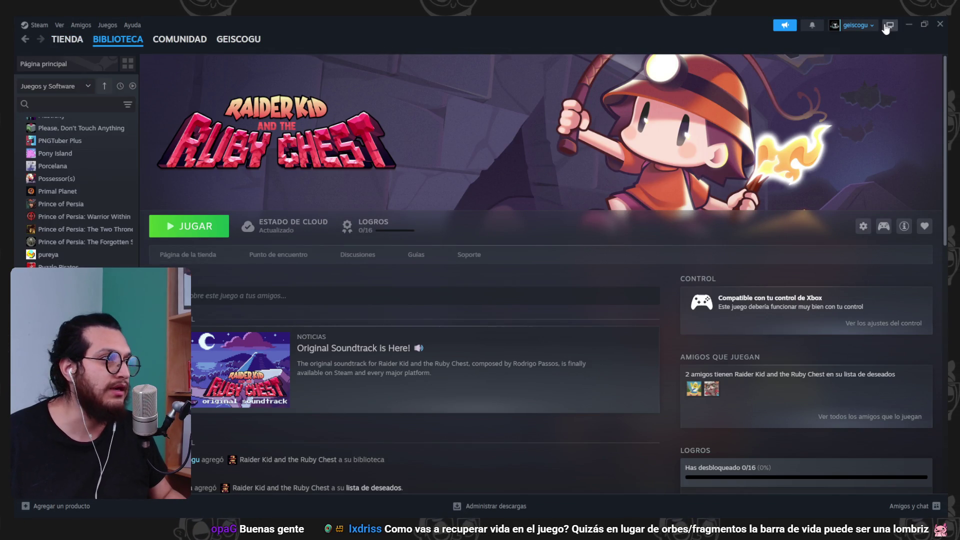
click(908, 25)
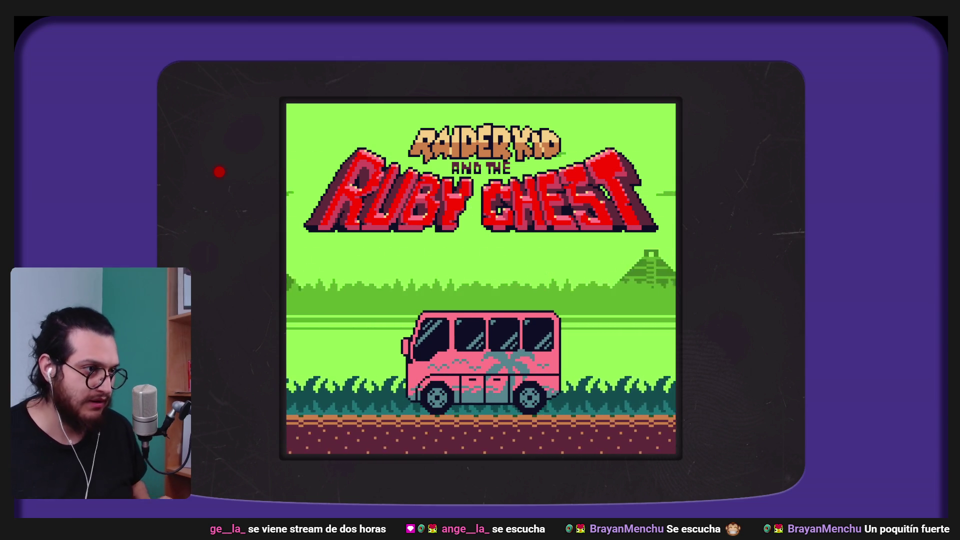
- From the title screen, lower MÚSICA and EFECTOS volume to 5 in OPCIONES > AUDIO
key(z)
key(Down)
key(Down)
key(z)
key(Down)
key(Down)
key(z)
key(Down)
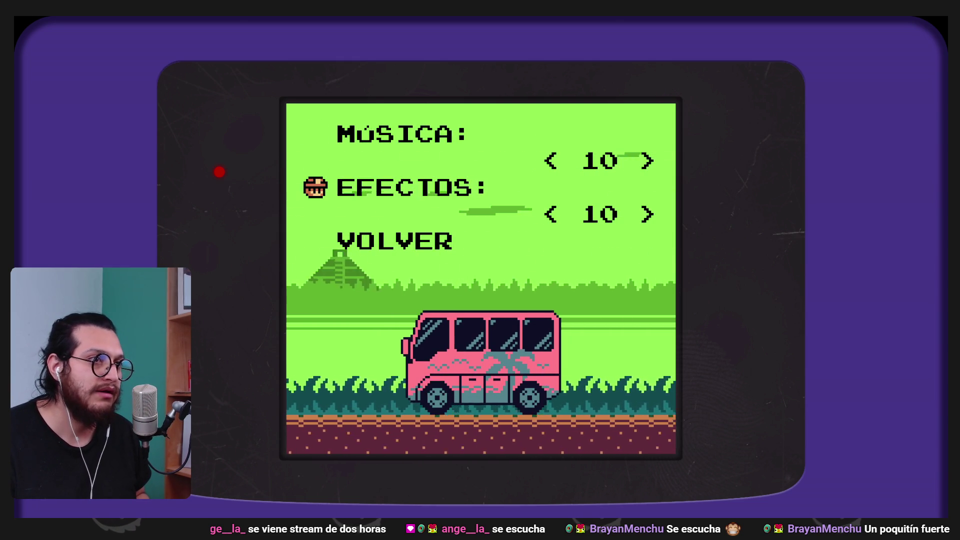
key(Up)
key(Left)
key(Left)
key(Left)
key(Left)
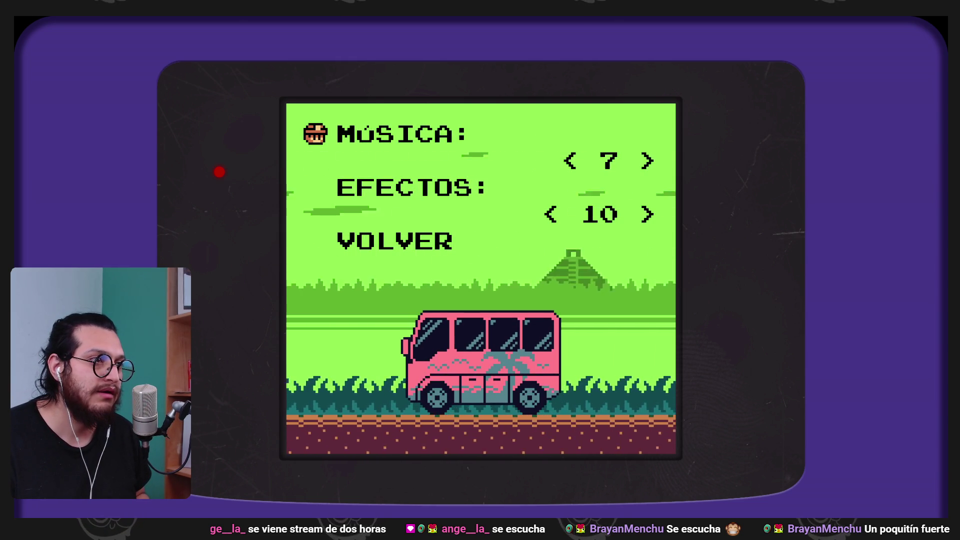
key(Left)
key(Down)
key(Left)
key(Left)
key(Left)
key(Left)
key(Left)
key(x)
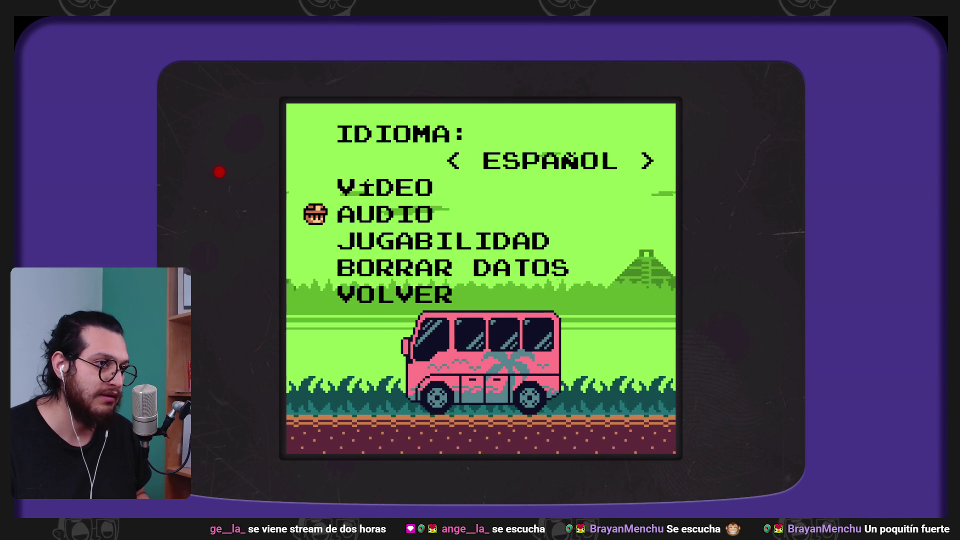
- In VÍDEO settings, try windowed display mode and leave it on fullscreen
key(Up)
key(Down)
key(Down)
key(Up)
key(Down)
key(Up)
key(Up)
key(z)
key(Down)
key(Up)
key(Left)
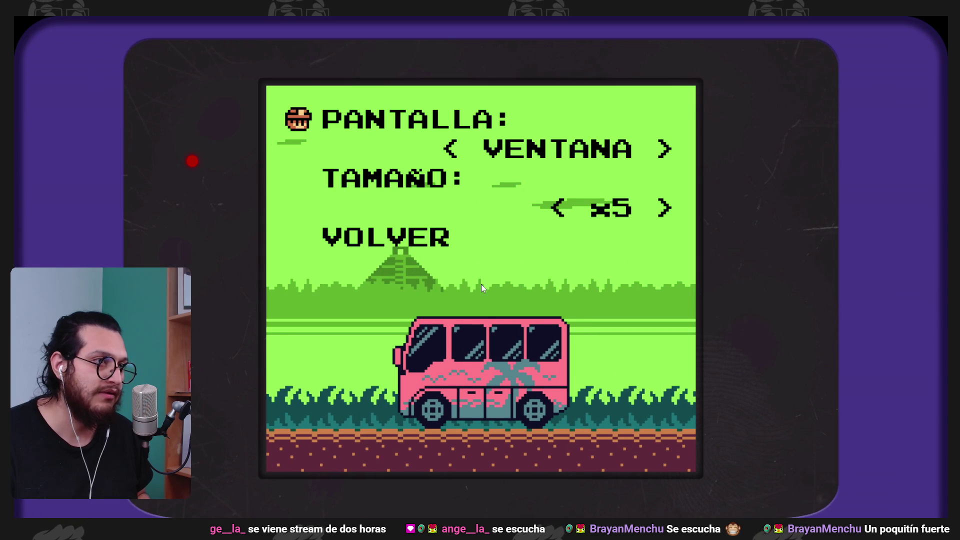
key(Right)
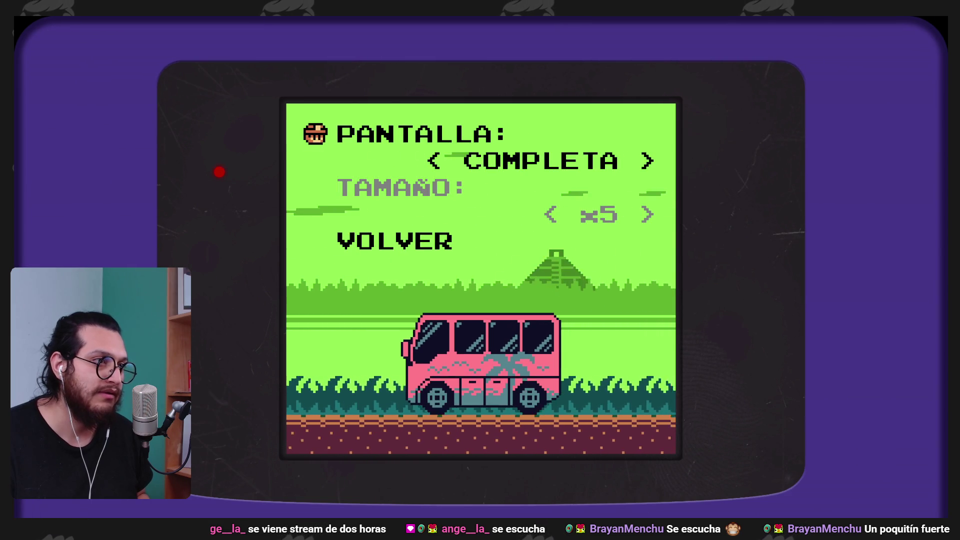
key(Down)
key(Up)
key(Up)
key(Down)
key(Right)
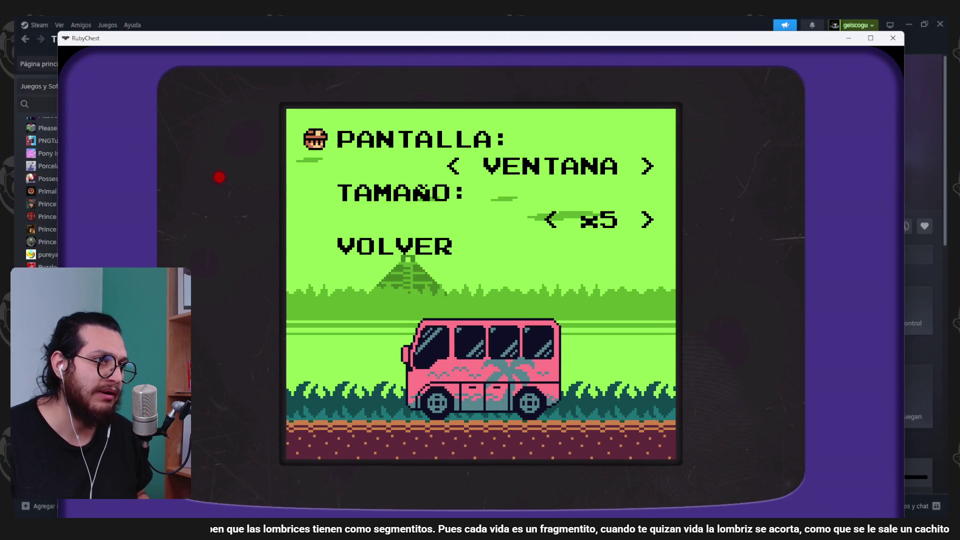
key(Right)
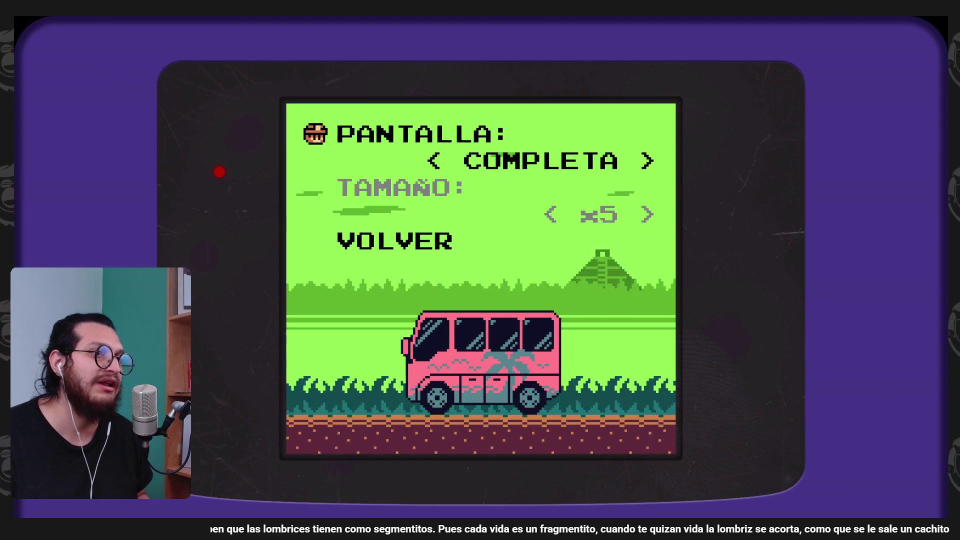
key(Escape)
- Look through the JUGABILIDAD settings, then go back to the main menu
key(Down)
key(Down)
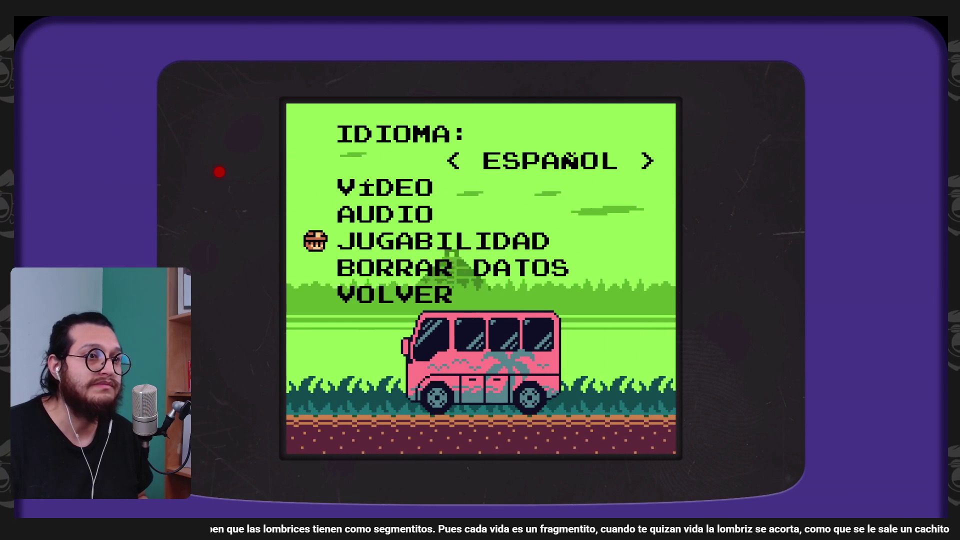
key(Return)
key(Down)
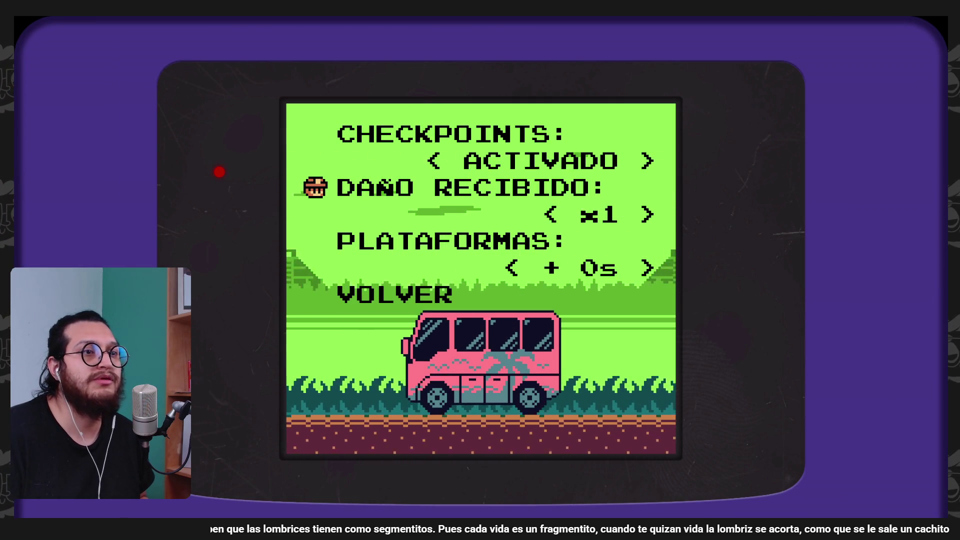
key(Down)
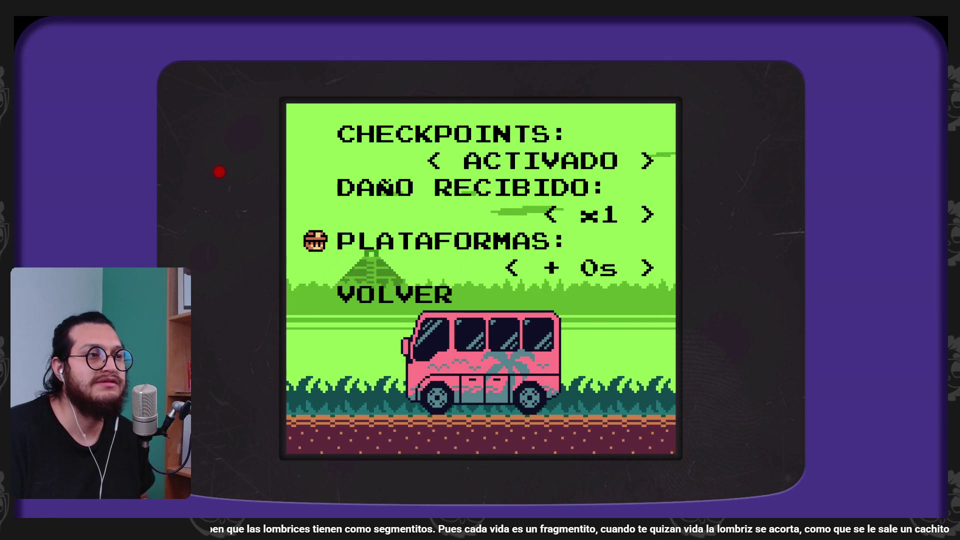
key(Escape)
key(Down)
key(Up)
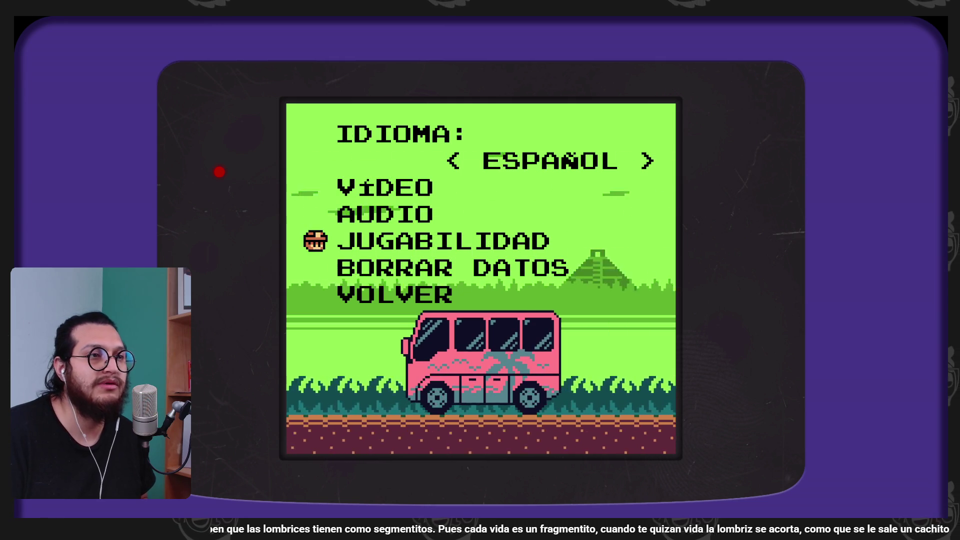
key(Up)
key(Escape)
- Turn off the purple console frame in the frame settings
key(Up)
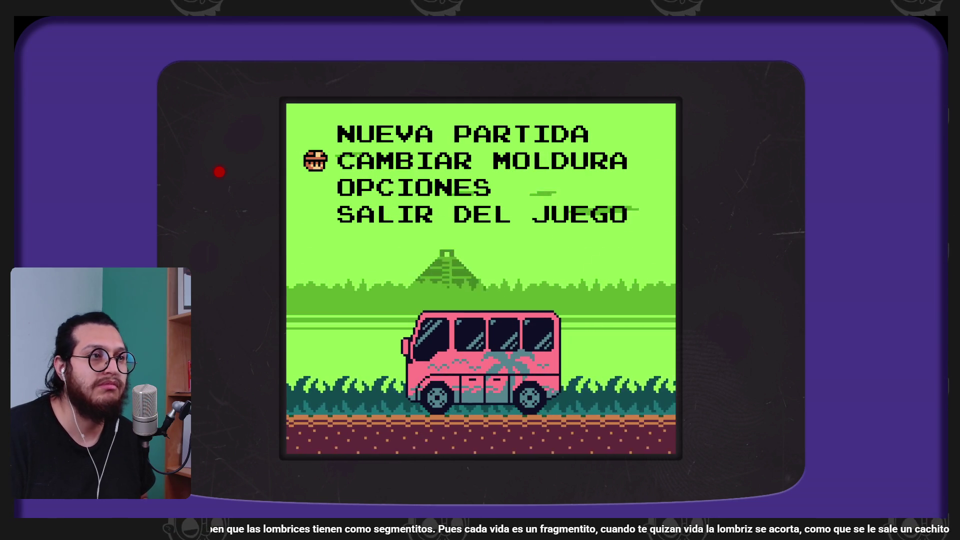
key(Return)
key(Right)
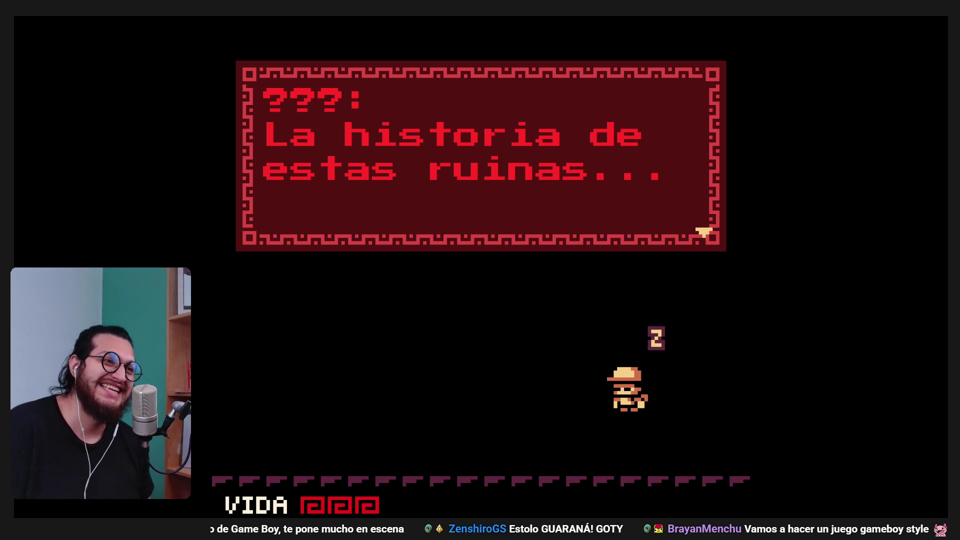
- Page through the ??? stranger's dialogue about the ruins until it closes
key(z)
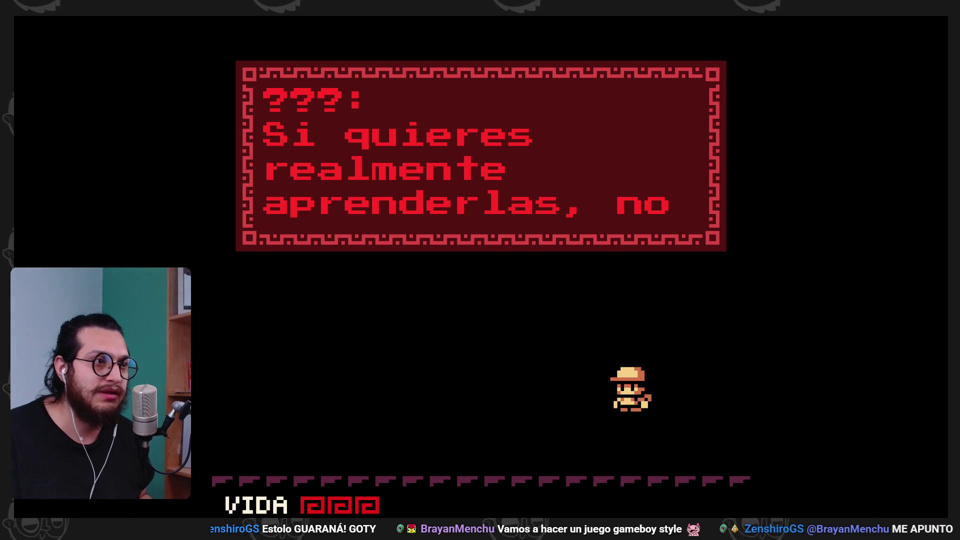
key(z)
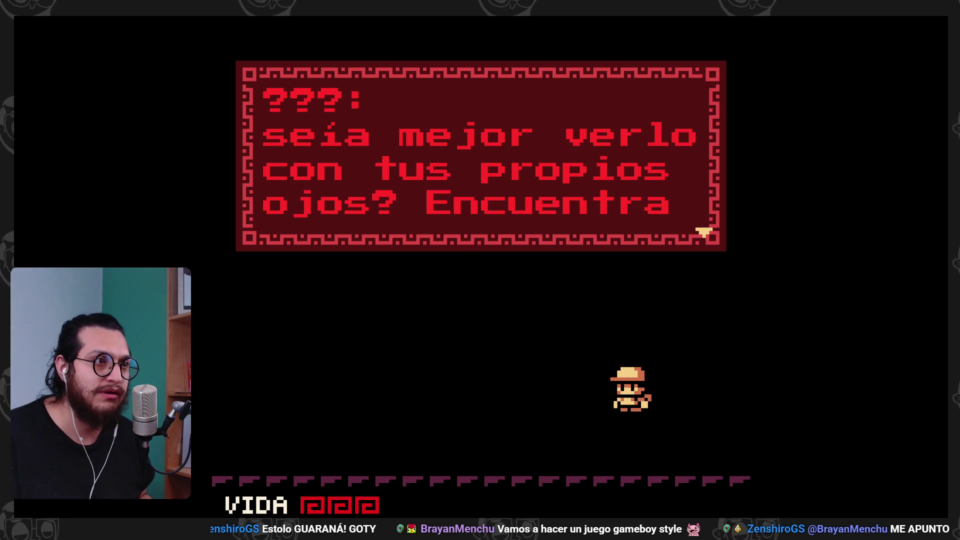
key(z)
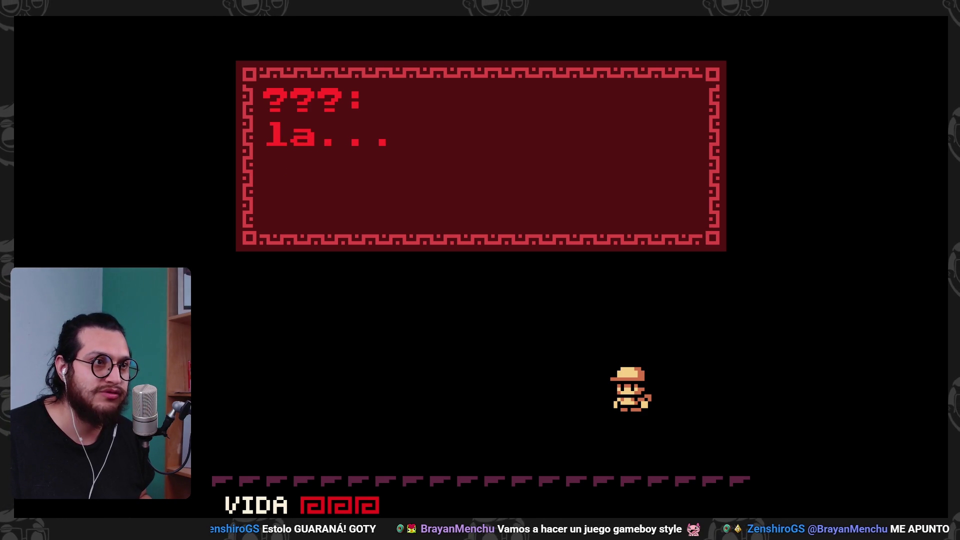
key(z)
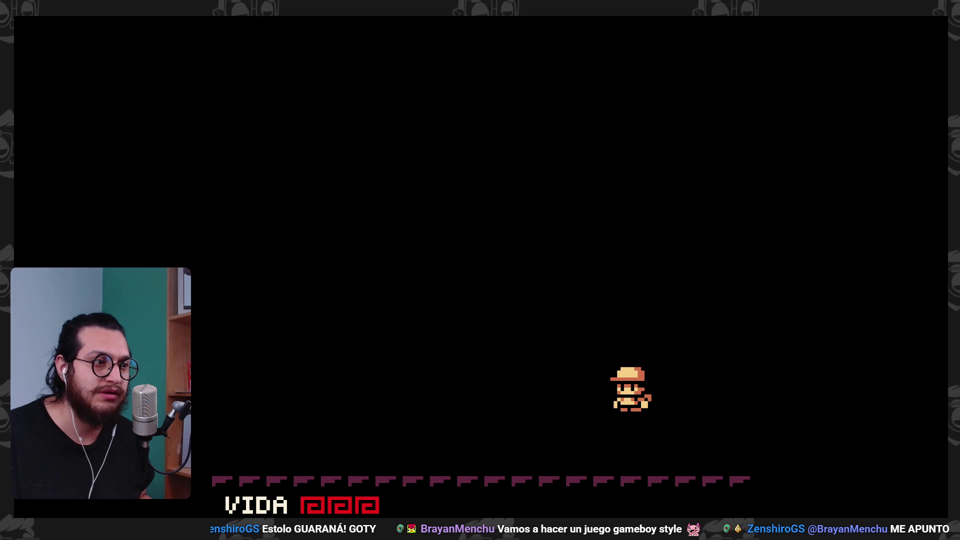
key(Right)
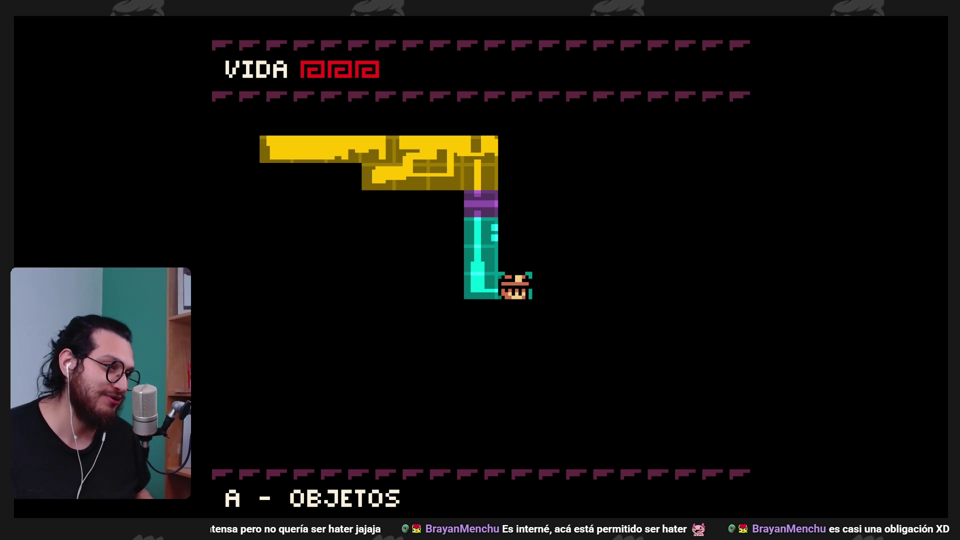
- Close the pause screen and walk the explorer down into the room below
key(z)
key(Return)
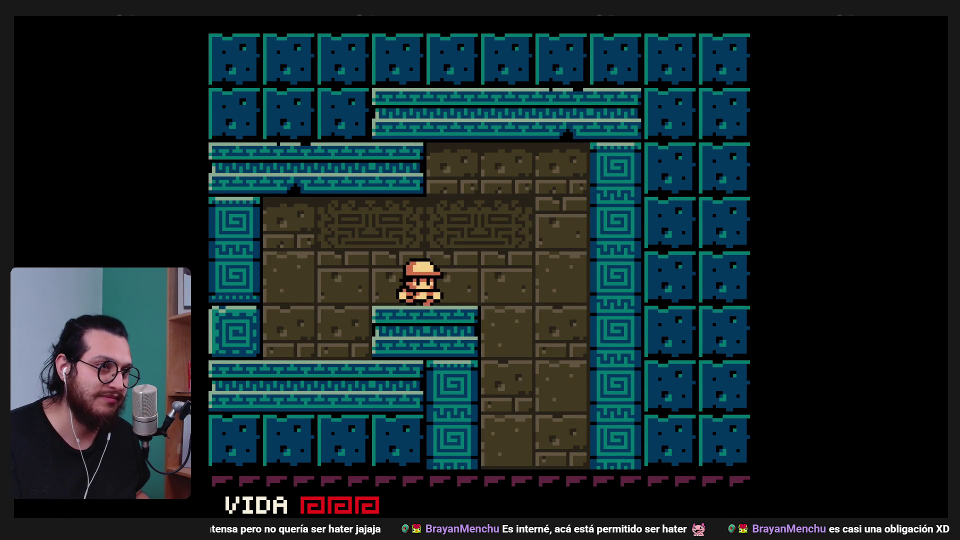
key(Down)
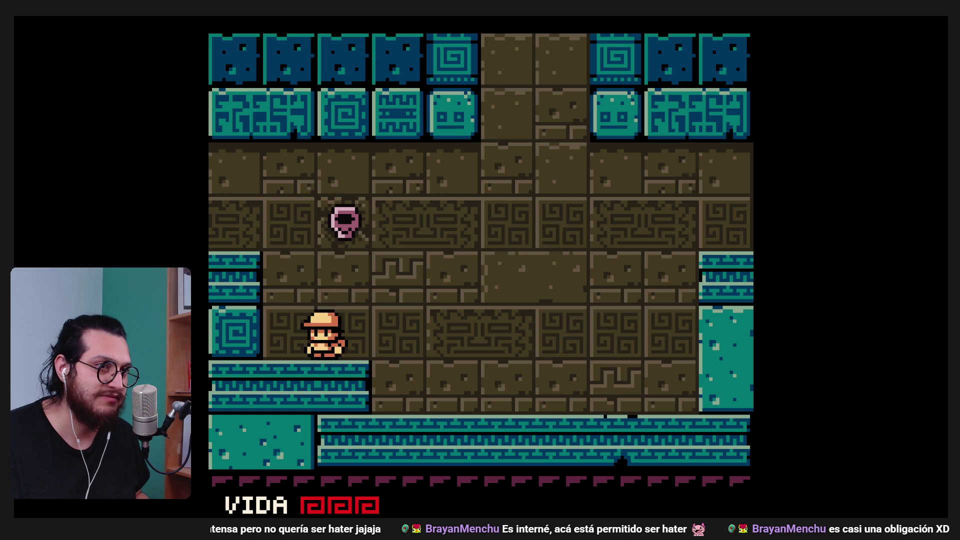
key(Left)
key(Right)
key(Down)
- Move the explorer across to the bottom-right of the room and back
key(Right)
key(Up)
key(Right)
key(Down)
key(Right)
key(Up)
key(Down)
key(Left)
key(Left)
key(Up)
key(Left)
key(Left)
key(Down)
key(Left)
key(Up)
key(Left)
key(Up)
key(Left)
key(Down)
key(Right)
key(Down)
key(Right)
key(Up)
- Run the explorer to the far right, then hop back over to the left wall
key(Right)
key(Up)
key(Right)
key(Down)
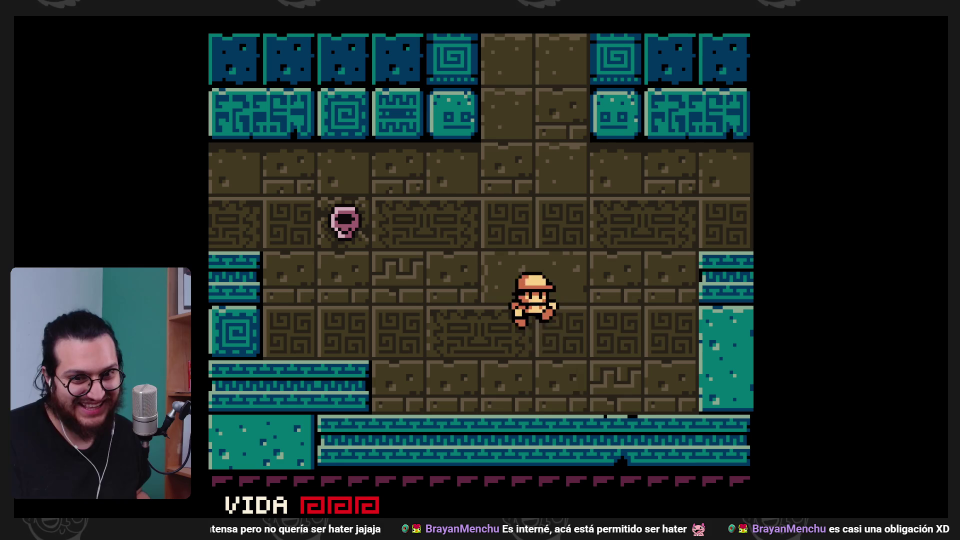
key(Right)
key(Down)
key(Right)
key(Up)
key(Right)
key(Up)
key(Down)
key(Down)
key(Left)
key(Left)
key(Up)
key(Left)
key(Down)
key(Left)
key(Up)
key(Left)
key(Left)
key(Down)
key(Left)
- Climb to the top of the room and walk left into the next room
key(Up)
key(Up)
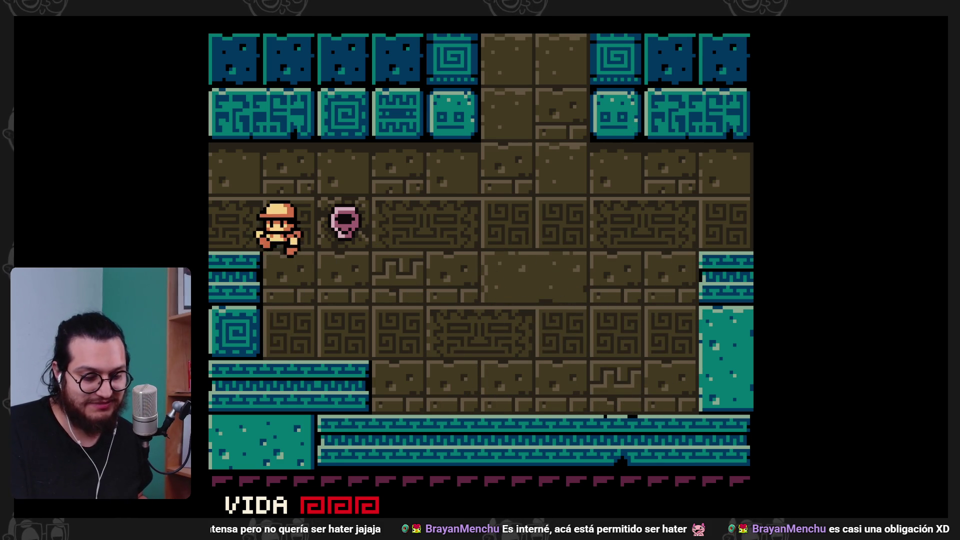
key(Up)
key(Right)
key(Right)
key(Right)
key(Left)
key(Up)
key(Left)
key(Left)
key(Left)
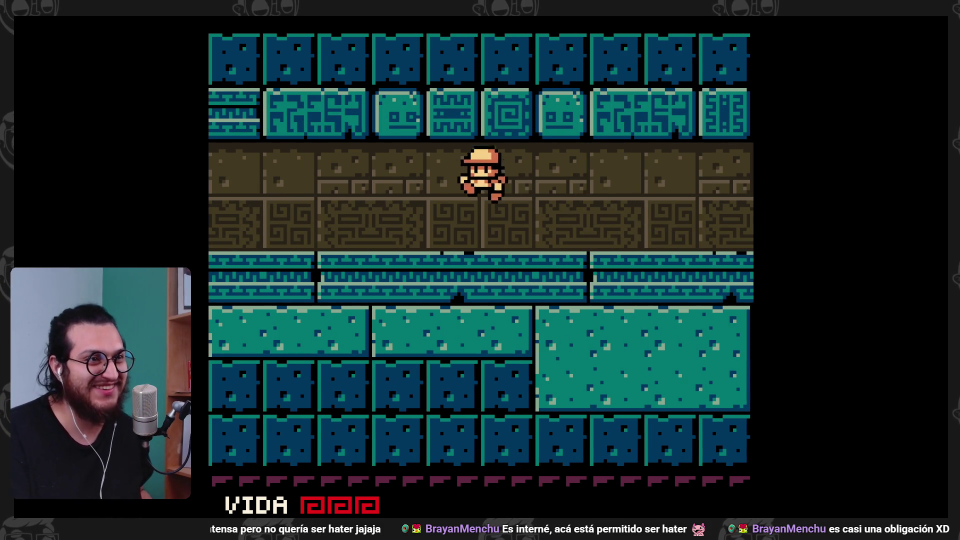
key(Left)
key(Left)
key(Left)
key(Left)
key(Left)
key(Up)
key(Up)
key(Left)
key(Left)
- Go up beside the stone face block and peek into the room to the right
key(Down)
key(Left)
key(Up)
key(Down)
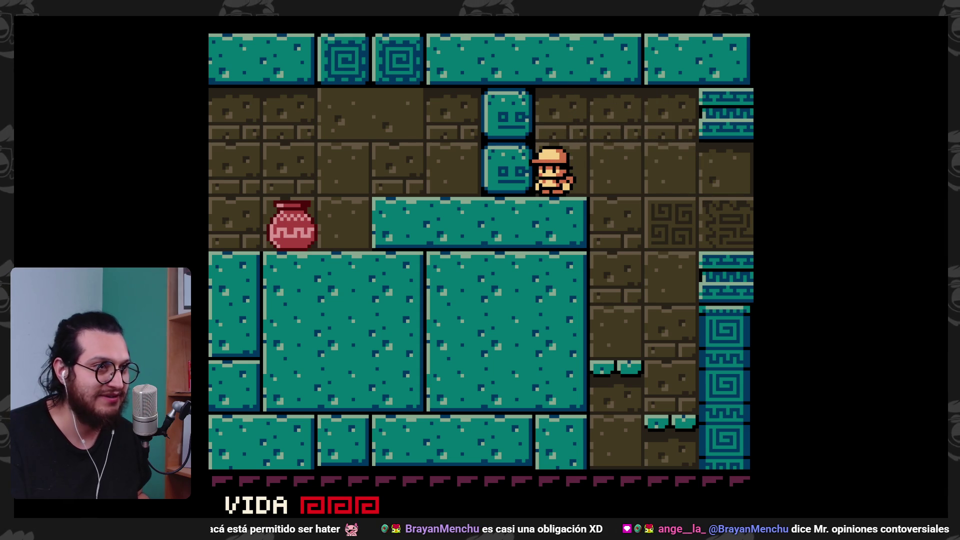
key(Up)
key(Right)
key(Down)
key(Right)
key(Left)
- Drop to the ledge by the blue pillar, descend, and walk right along the bottom row into the next room
key(Left)
key(Left)
key(Down)
key(Down)
key(Down)
key(Down)
key(Down)
key(Left)
key(Left)
key(Up)
key(Left)
key(Up)
key(Left)
key(Down)
key(Left)
key(Down)
key(Up)
key(Up)
key(Down)
key(Down)
key(Right)
key(Right)
key(Right)
key(Right)
key(Right)
key(Right)
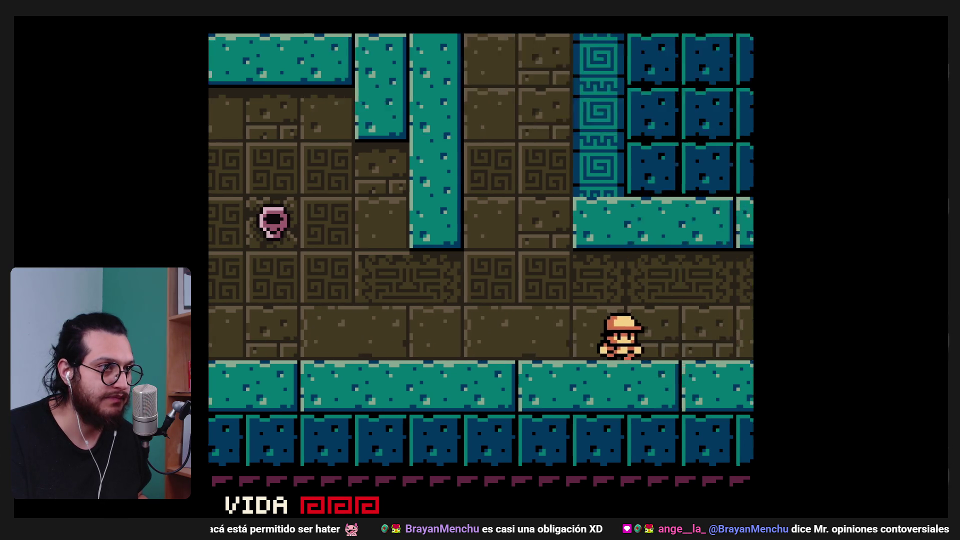
key(Right)
key(Right)
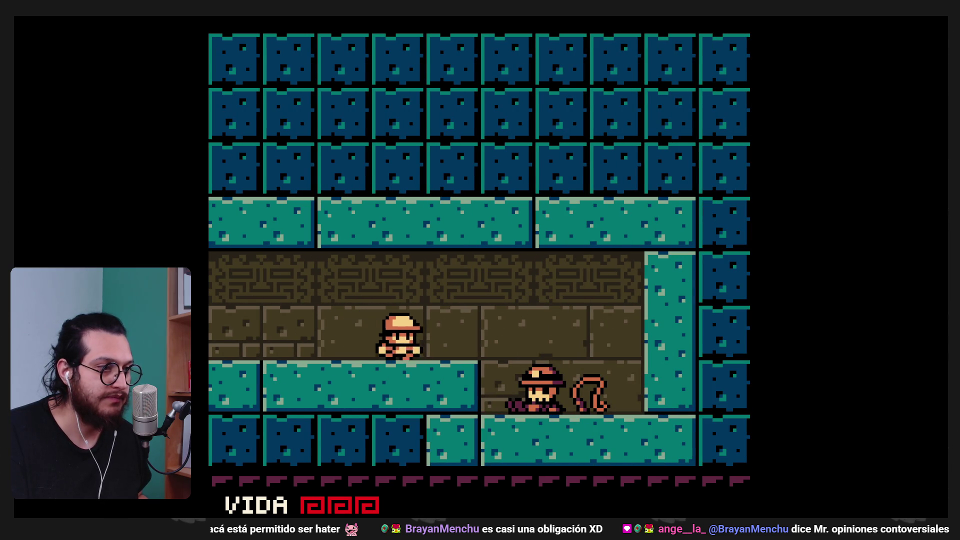
- Take the explorer kit from the fallen explorer and dismiss the whip tutorial messages
key(Down)
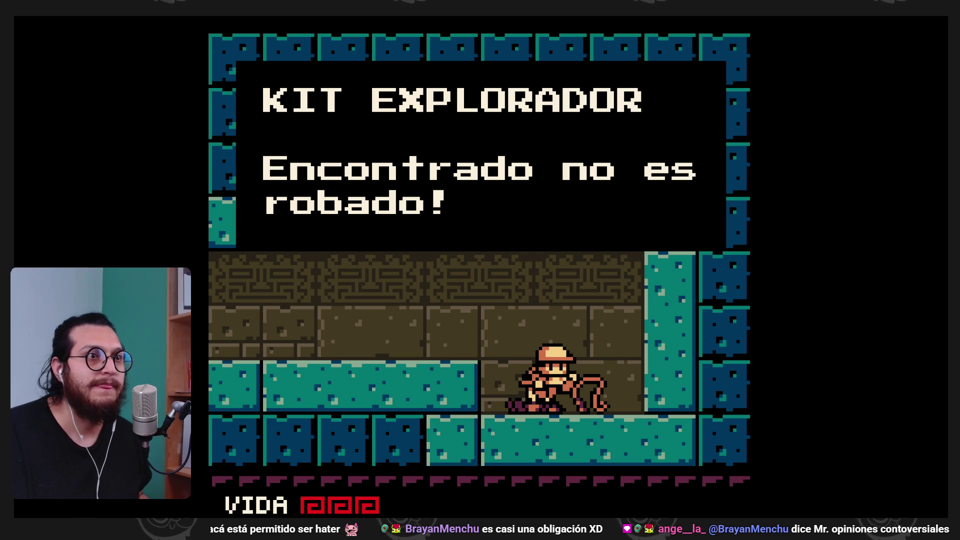
key(z)
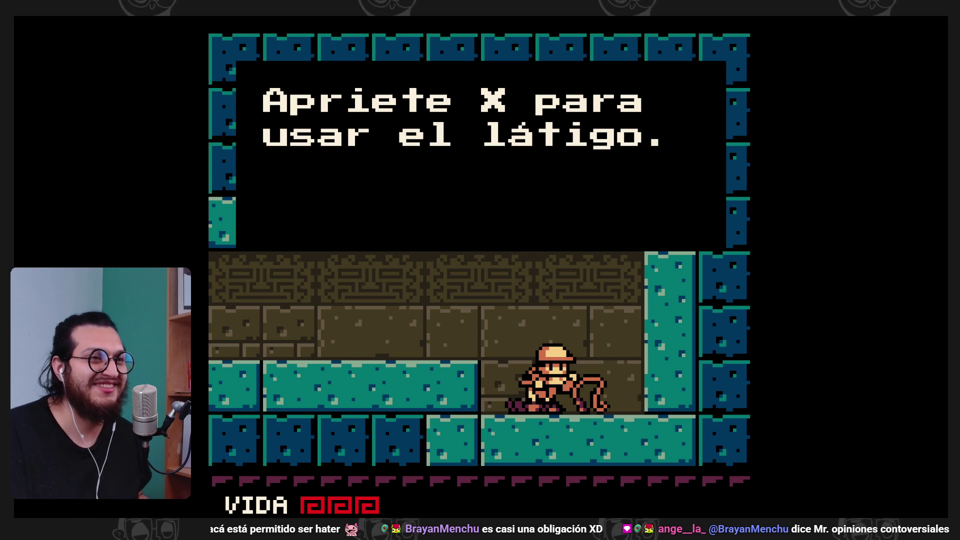
key(z)
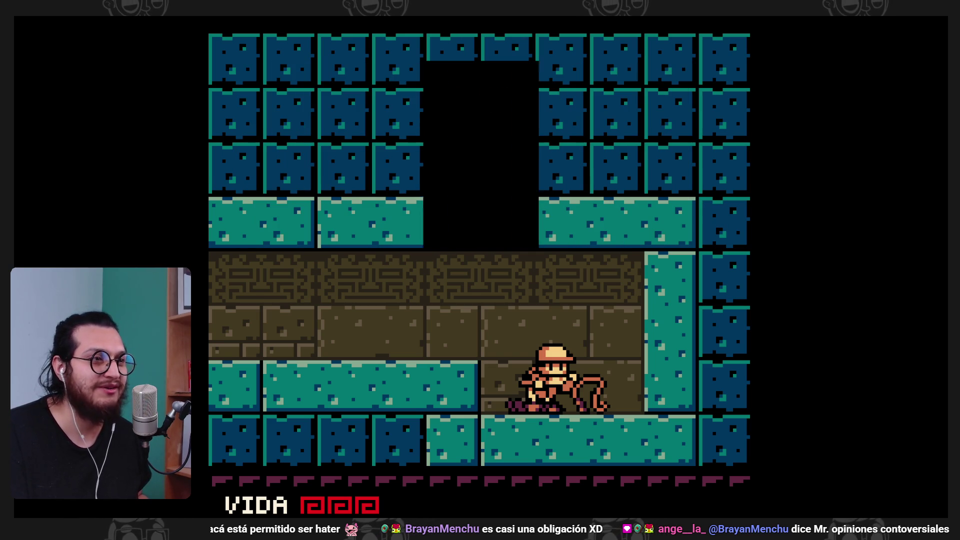
- Climb to the upper ledge, walk left into the new room and whip the pink creature
key(Left)
key(z)
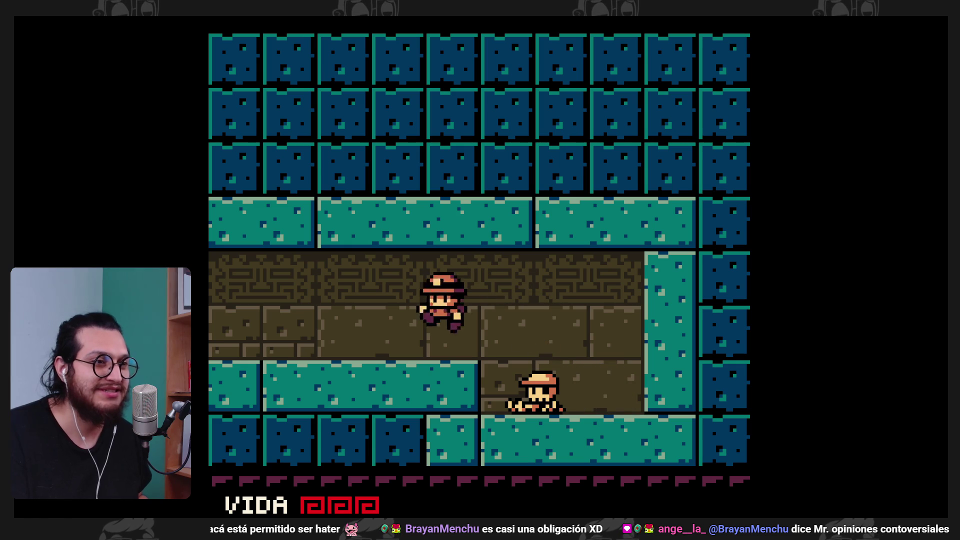
key(Left)
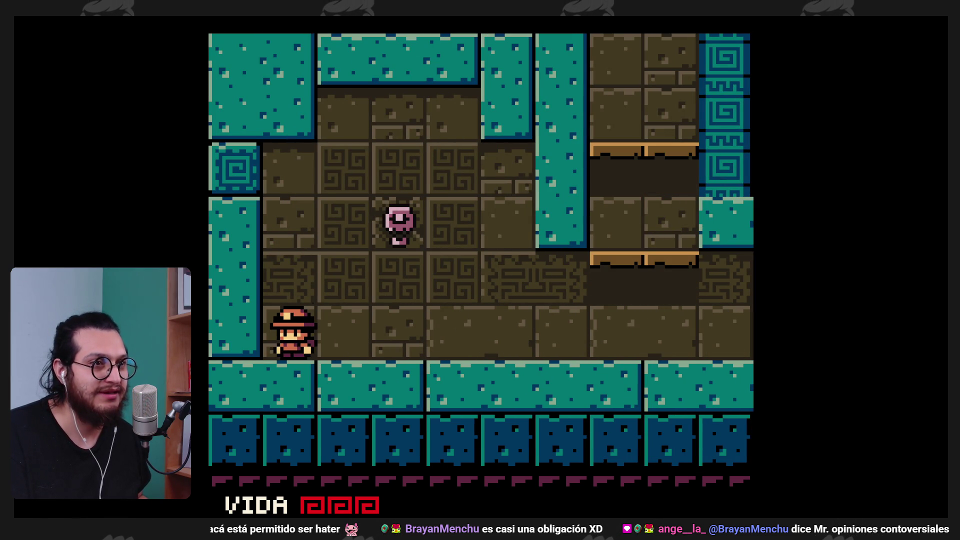
key(z)
key(x)
key(z)
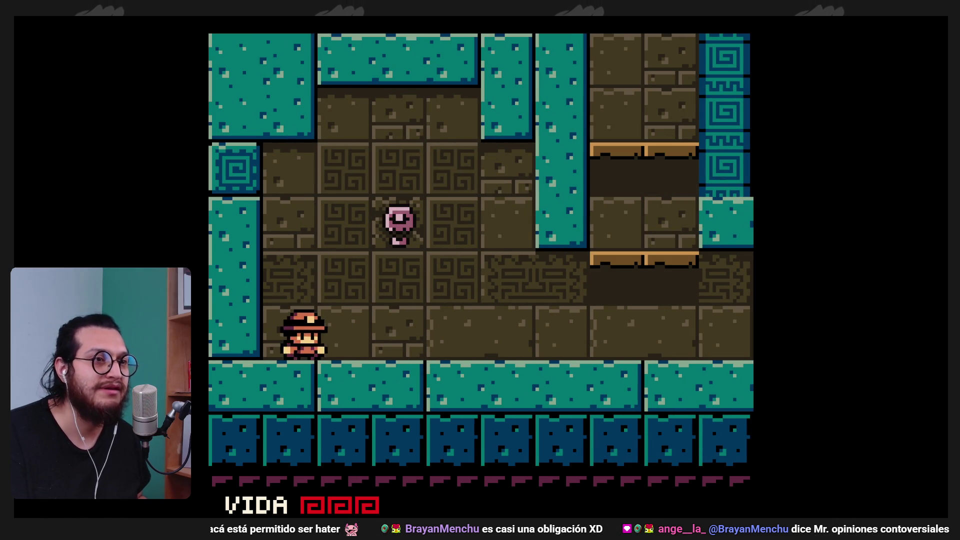
key(z)
key(x)
key(Right)
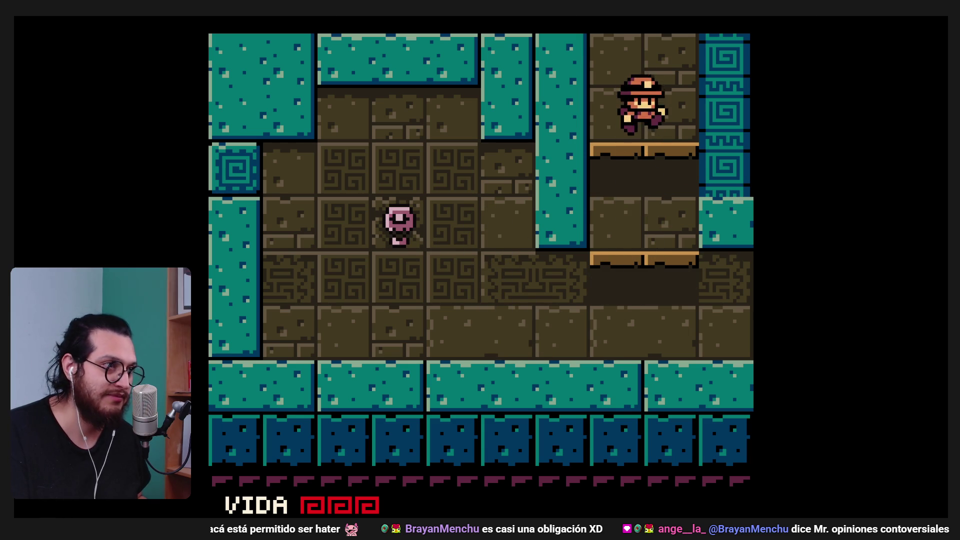
- Jump up onto the ledge near the vase, then exit right along the ledge
key(z)
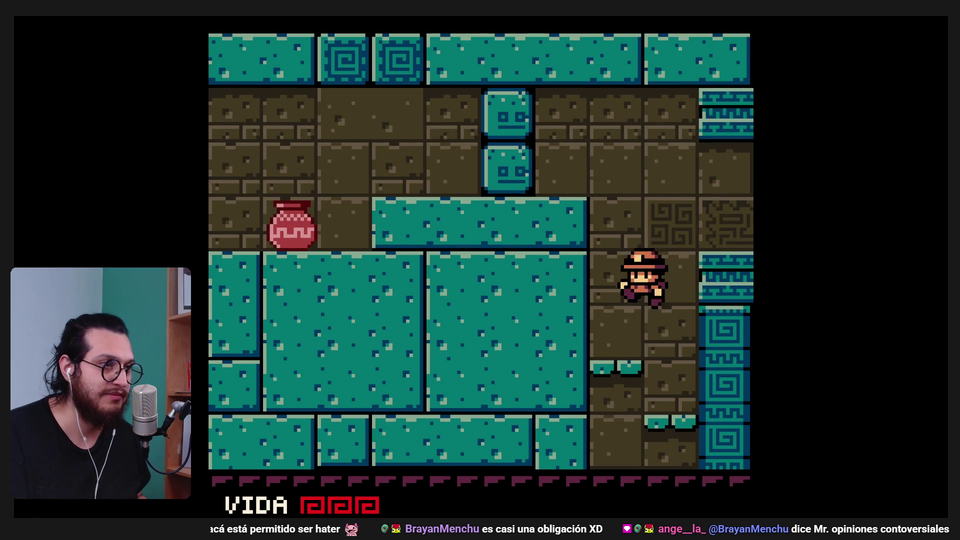
key(z)
key(Right)
key(Left)
key(x)
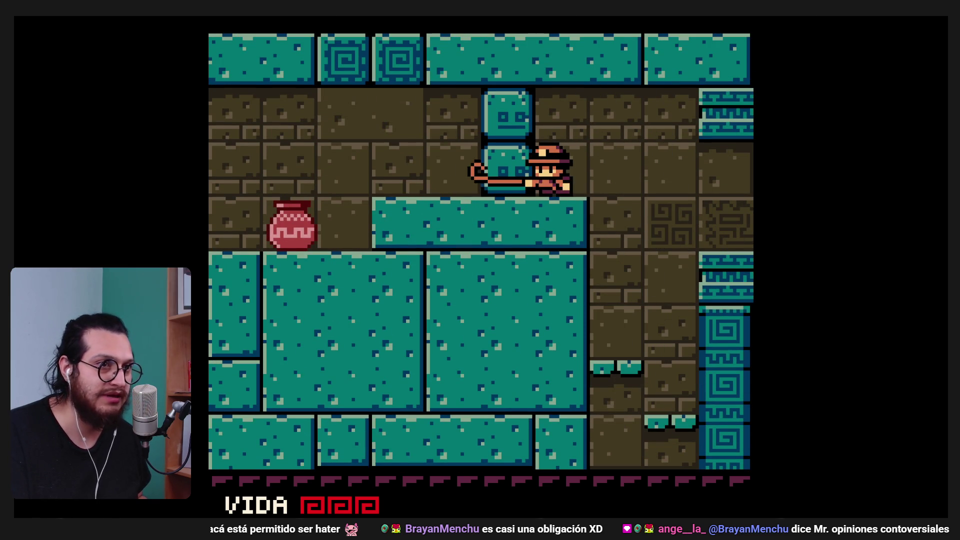
key(z)
key(Right)
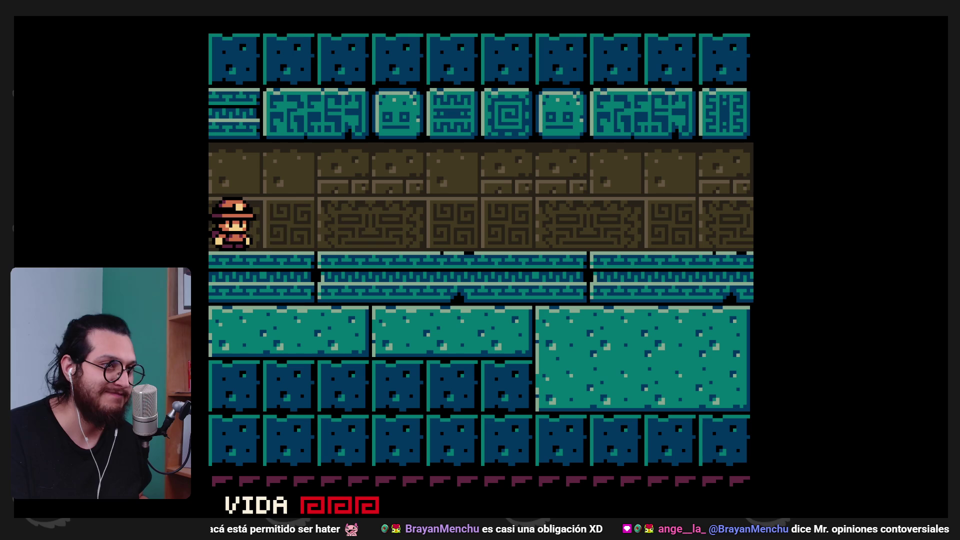
key(Right)
key(x)
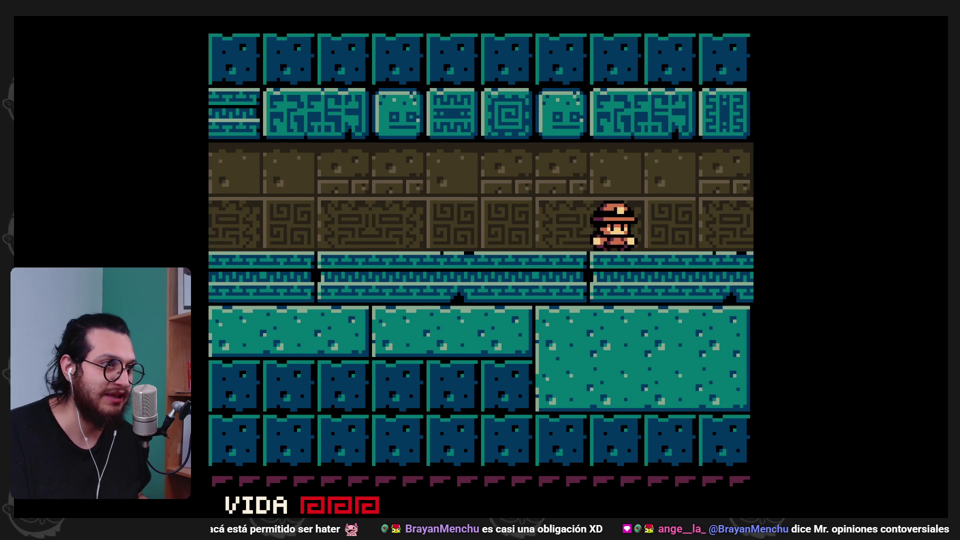
- Whip the pink creature in the next room, cross it and whip the stone face block
key(Right)
key(x)
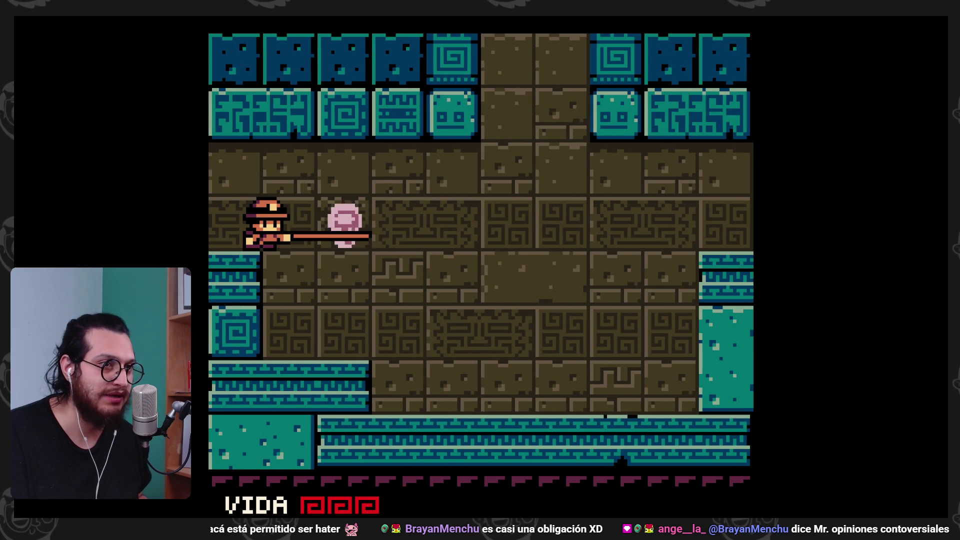
key(Right)
key(Right)
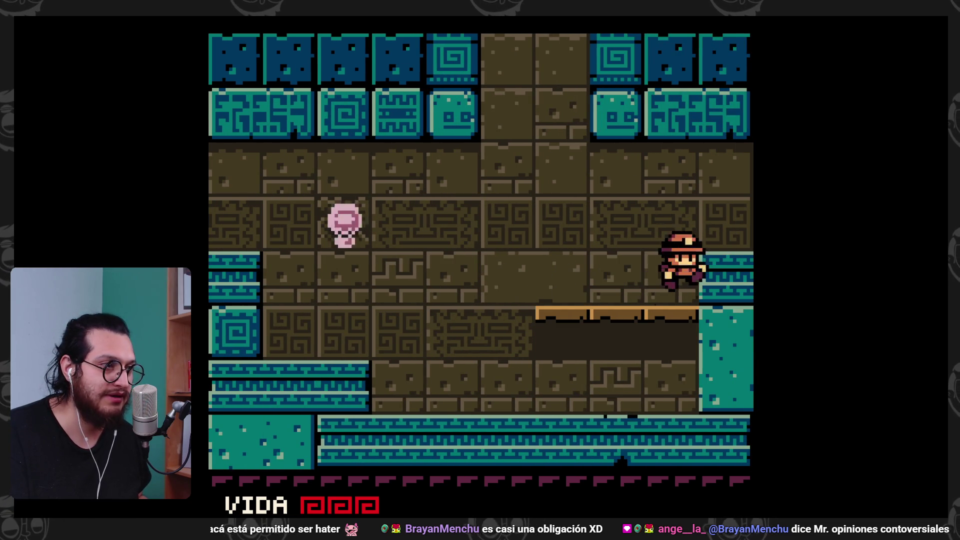
key(z)
key(Right)
key(x)
key(z)
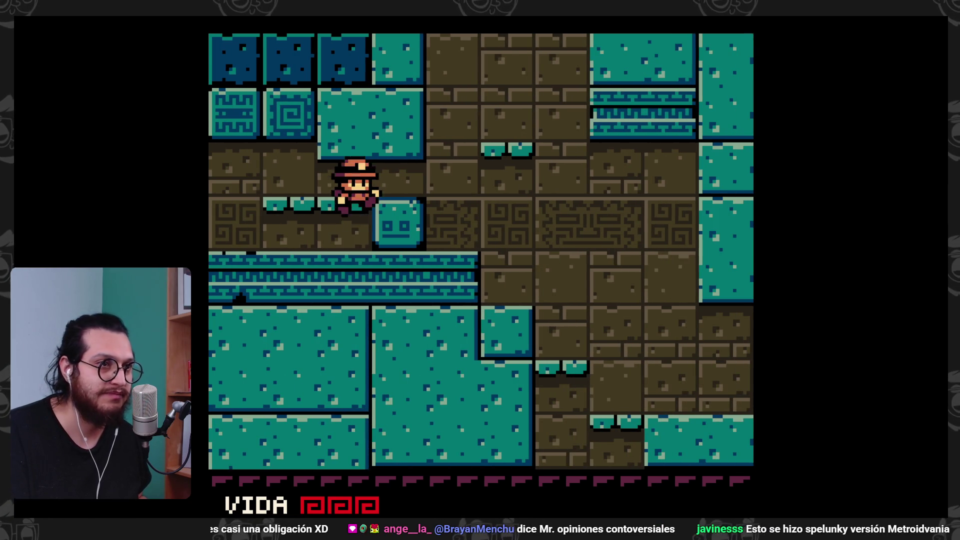
- Climb over the face block, jump up and return to the centre of the shaft room
key(Left)
key(z)
key(Right)
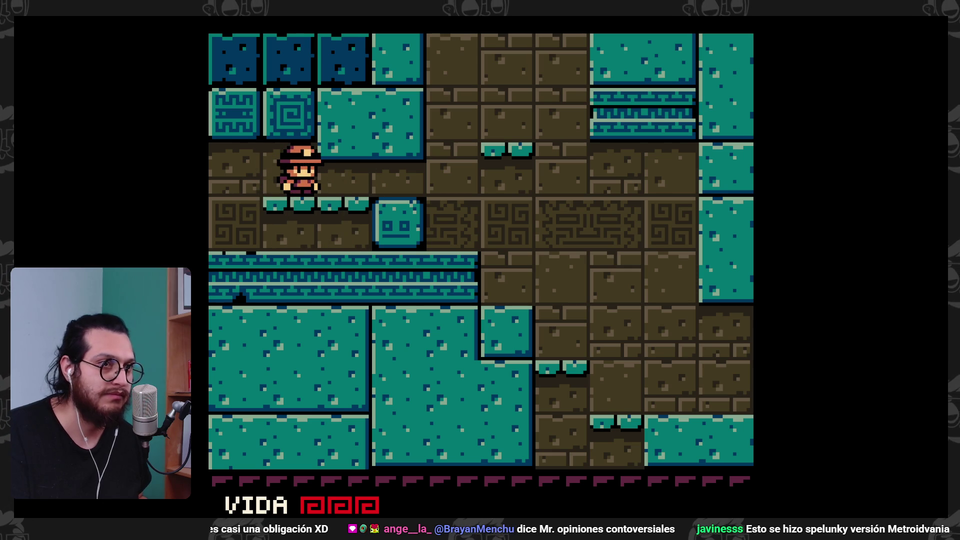
key(Right)
key(z)
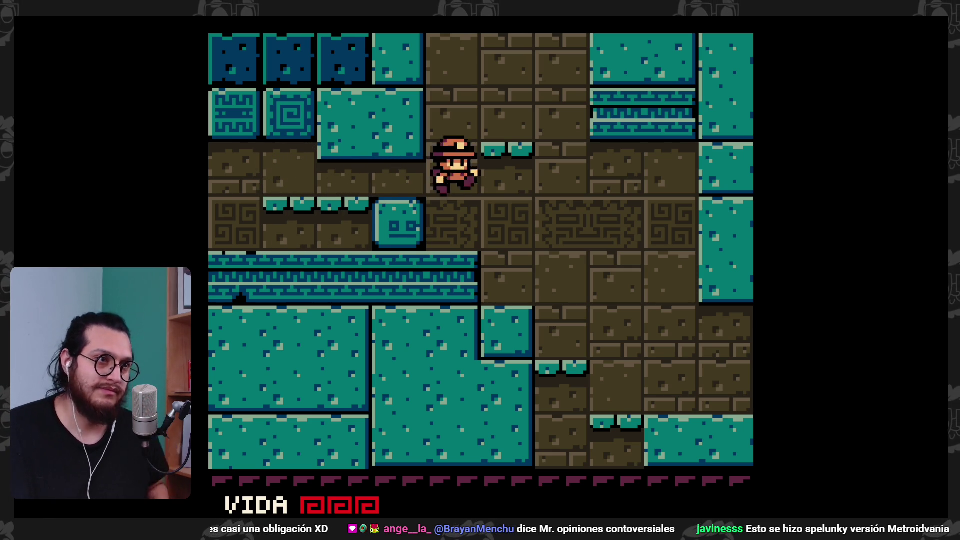
key(z)
key(Right)
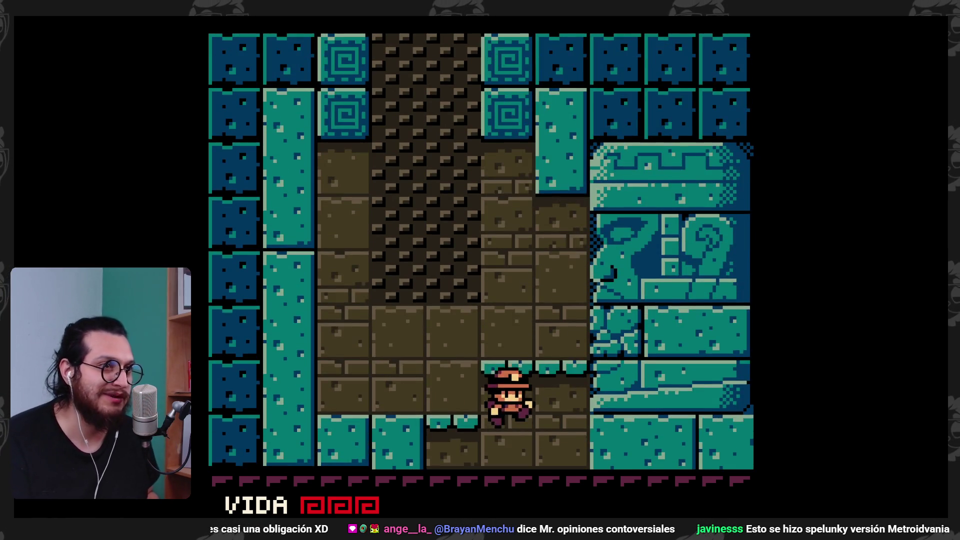
key(z)
key(Left)
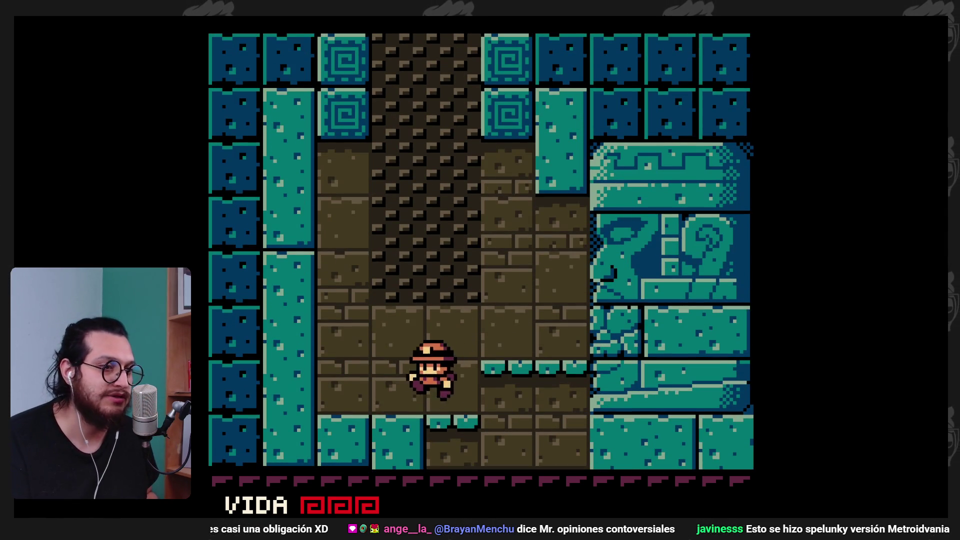
- Cross the brick area and teal ledge whipping both ways, then crack the whip at the carved wall
key(Right)
key(z)
key(Left)
key(x)
key(Right)
key(Left)
key(x)
key(Right)
key(z)
key(x)
key(x)
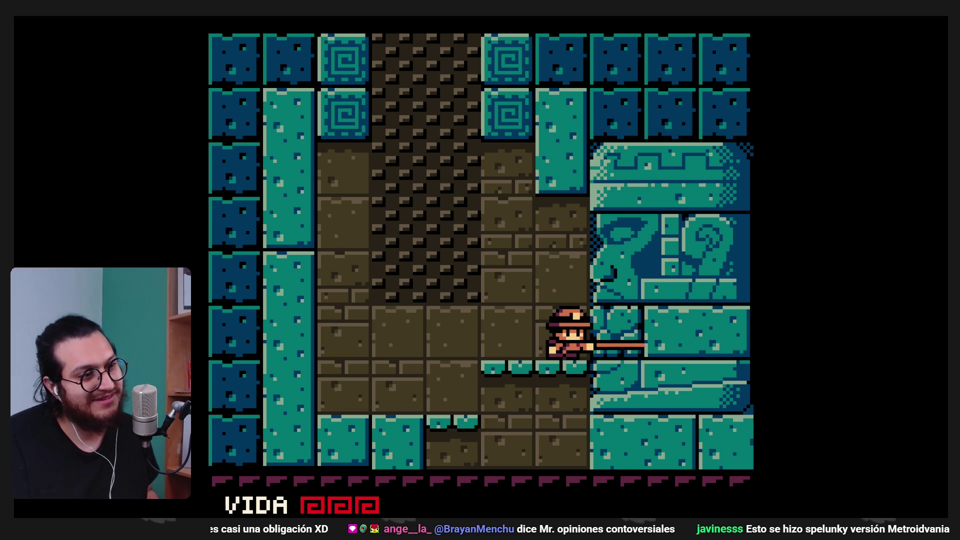
key(Right)
key(x)
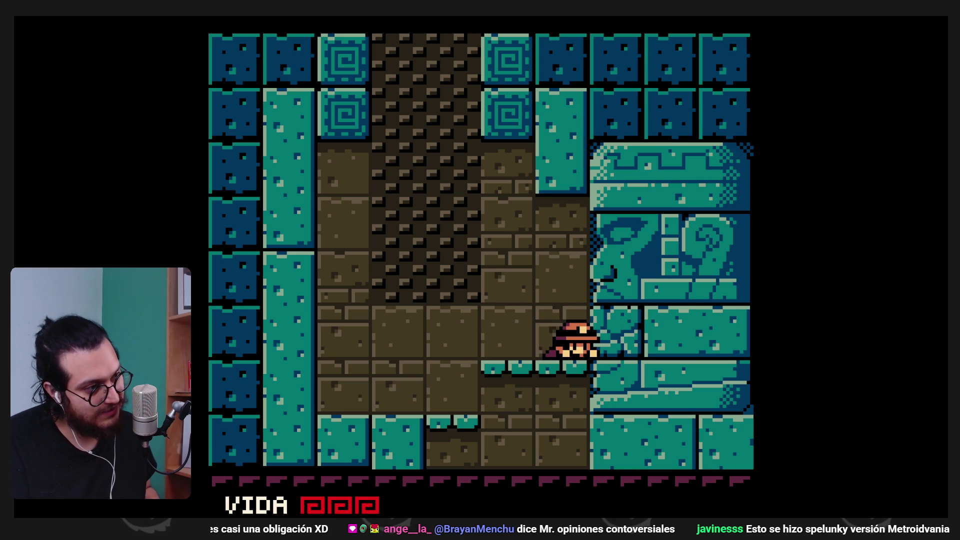
key(Right)
key(Return)
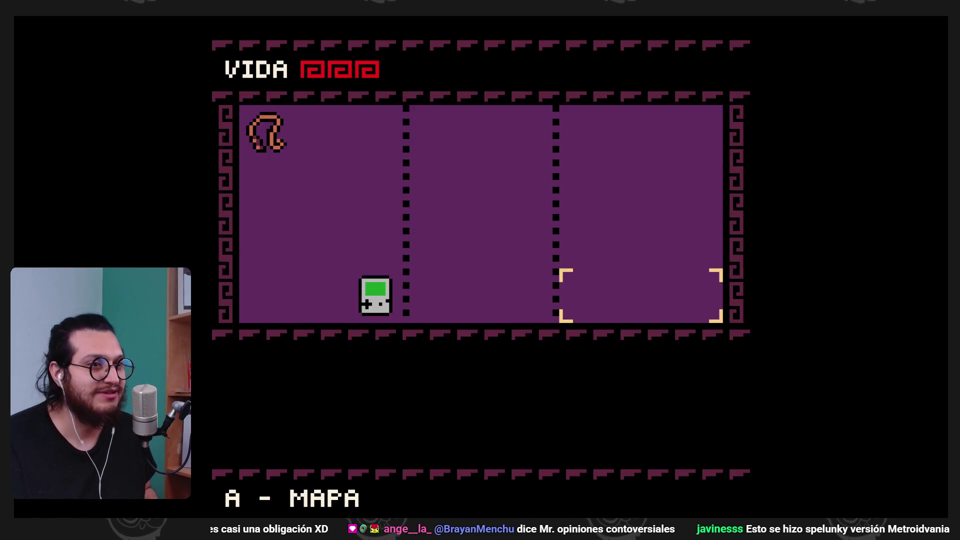
key(Return)
key(Escape)
key(Escape)
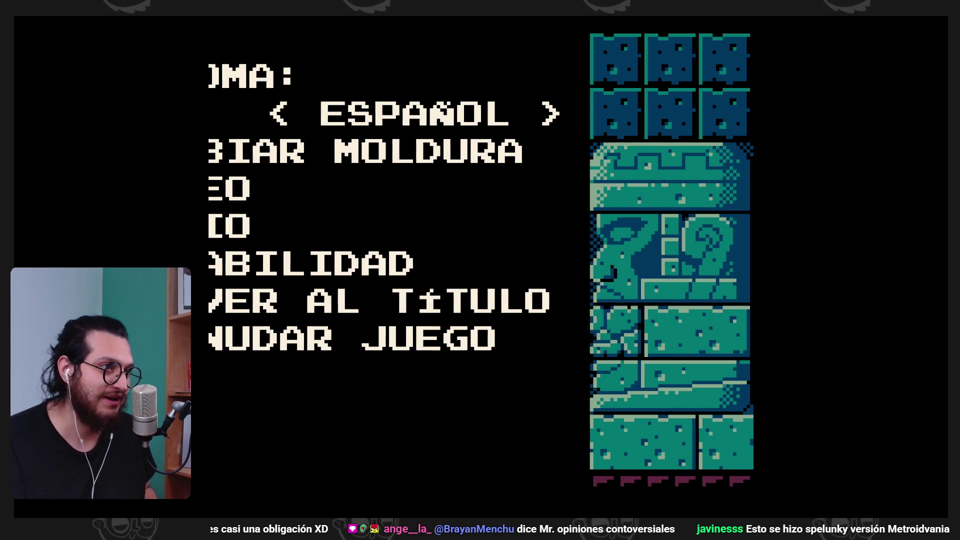
key(Return)
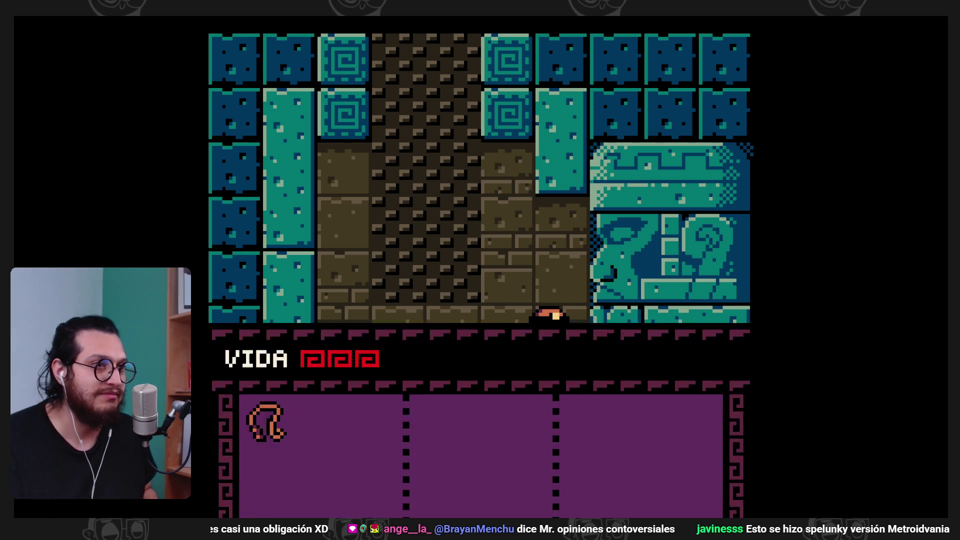
key(z)
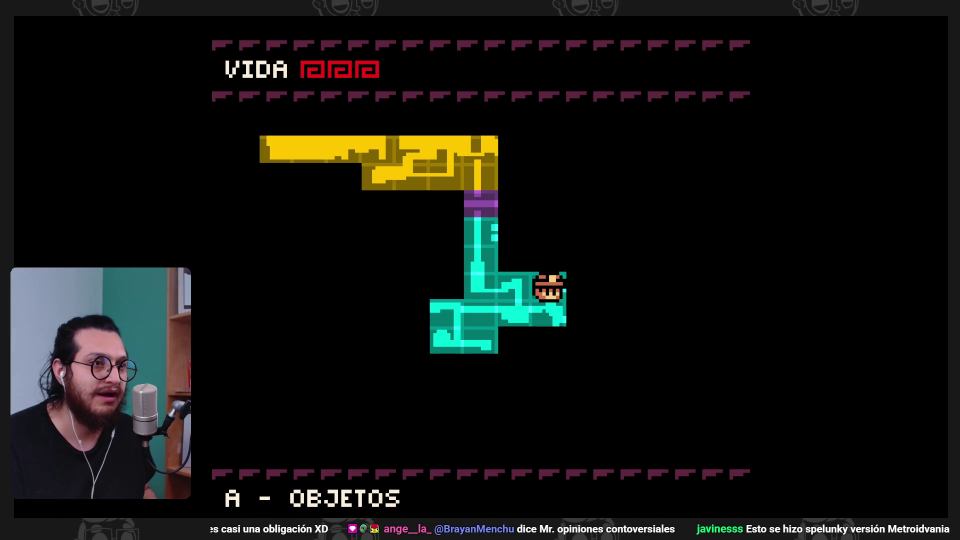
key(z)
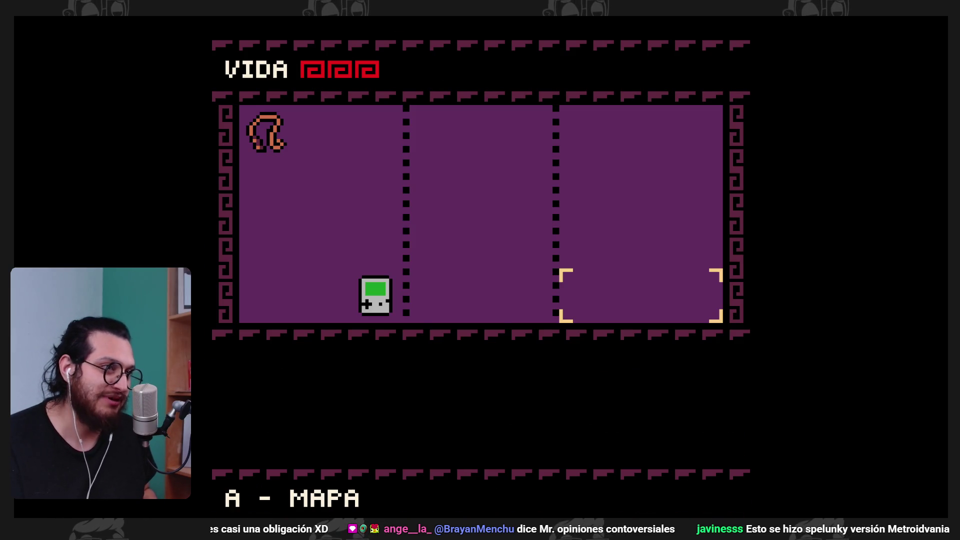
key(z)
key(Return)
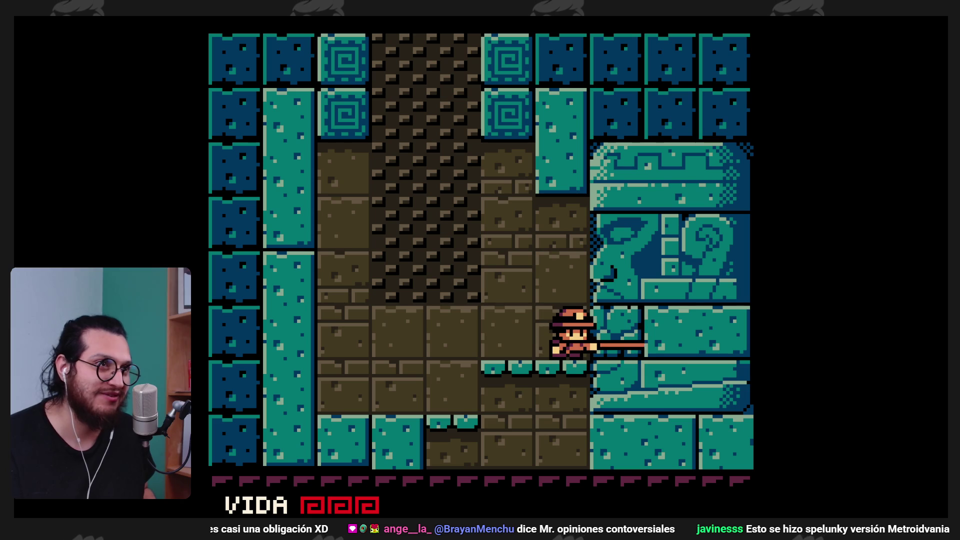
- Jump into the central shaft, drop through the floor opening and run left
key(Left)
key(z)
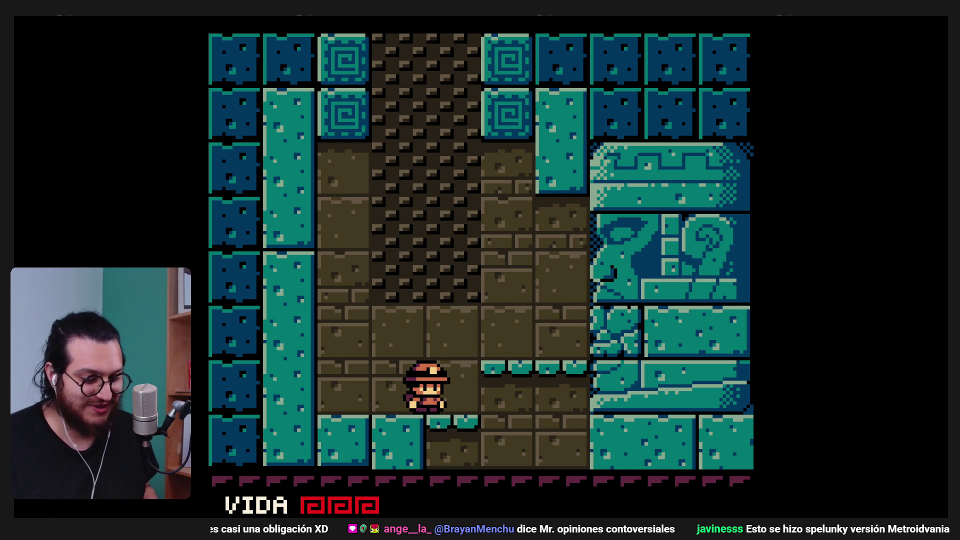
key(Right)
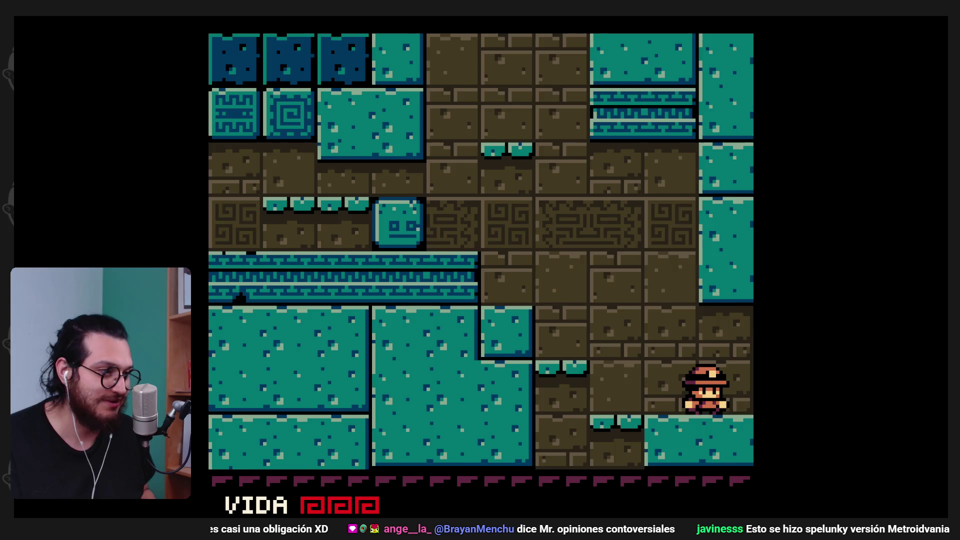
key(Left)
- Touch the floppy save point to save the game
key(Right)
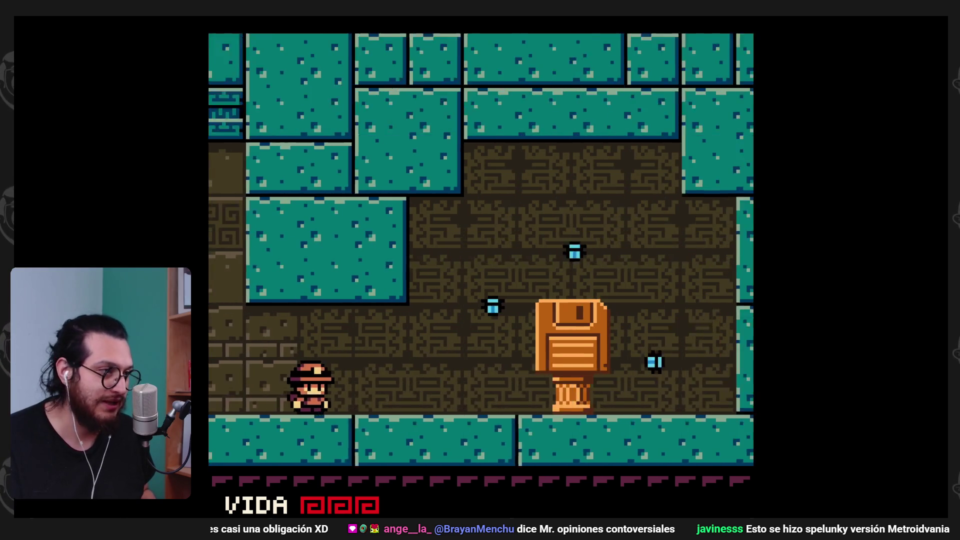
key(z)
key(Left)
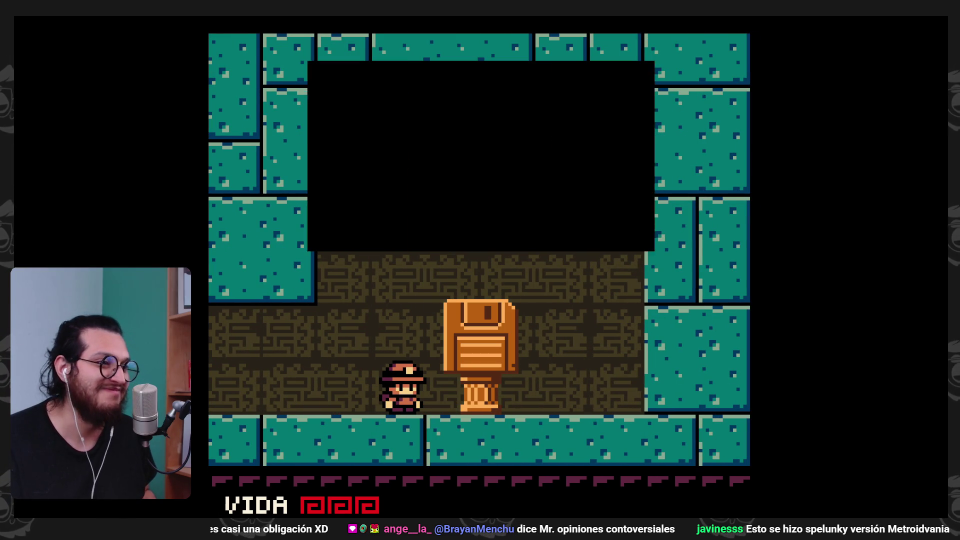
key(Right)
- Jump and whip to both sides, then settle and drop down beside the left wall
key(Right)
- Jump past the save point whipping right, then head left out of the save room
key(z)
key(x)
key(x)
key(Left)
key(z)
key(x)
key(Left)
key(z)
key(x)
key(Left)
key(z)
key(x)
key(Left)
key(z)
key(x)
key(x)
key(Right)
key(z)
key(x)
key(Left)
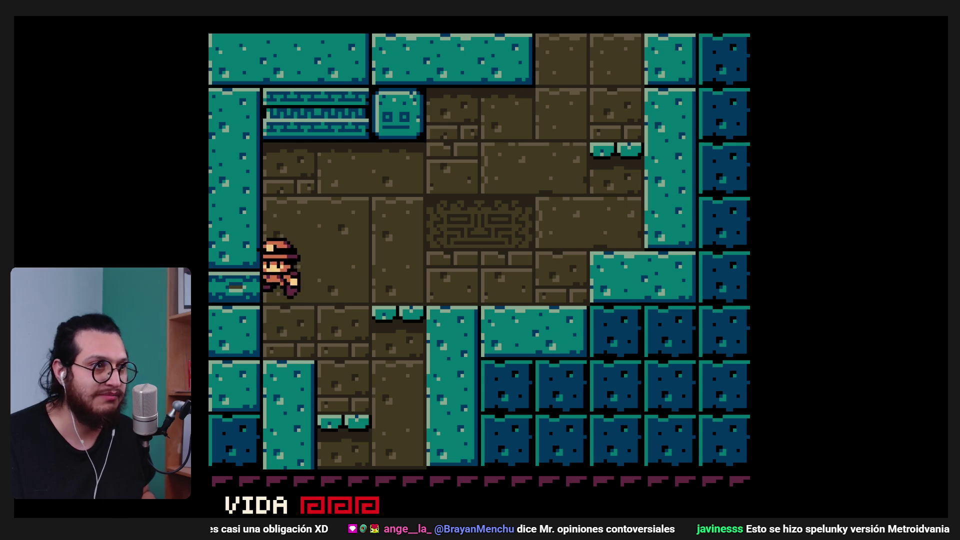
- Drop to the lower-left floor and walk left into the pink skull chamber, whipping the wall
key(Right)
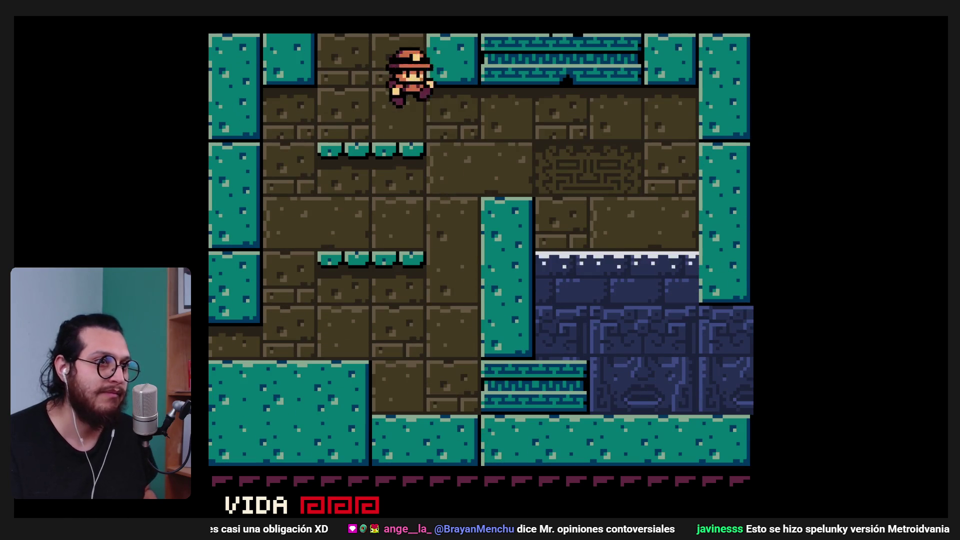
key(Left)
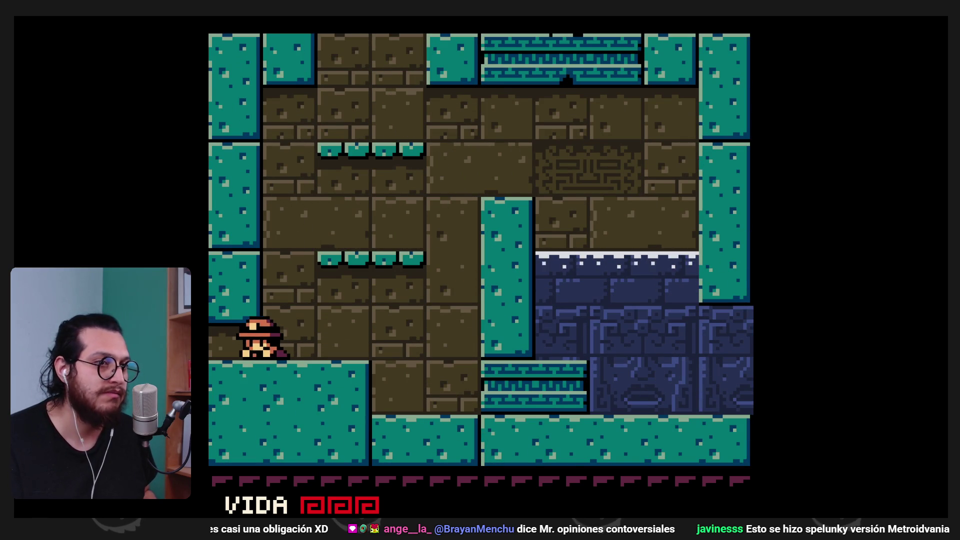
key(Left)
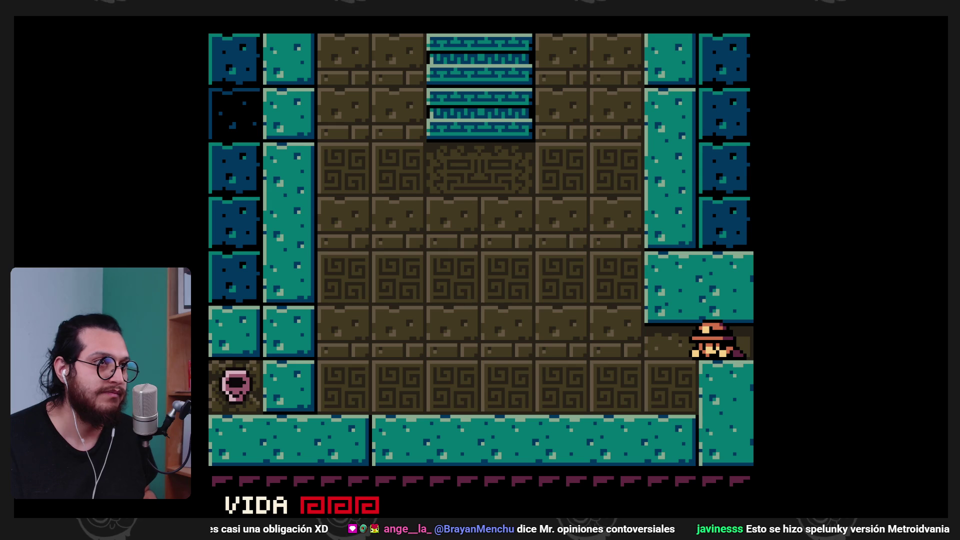
key(Left)
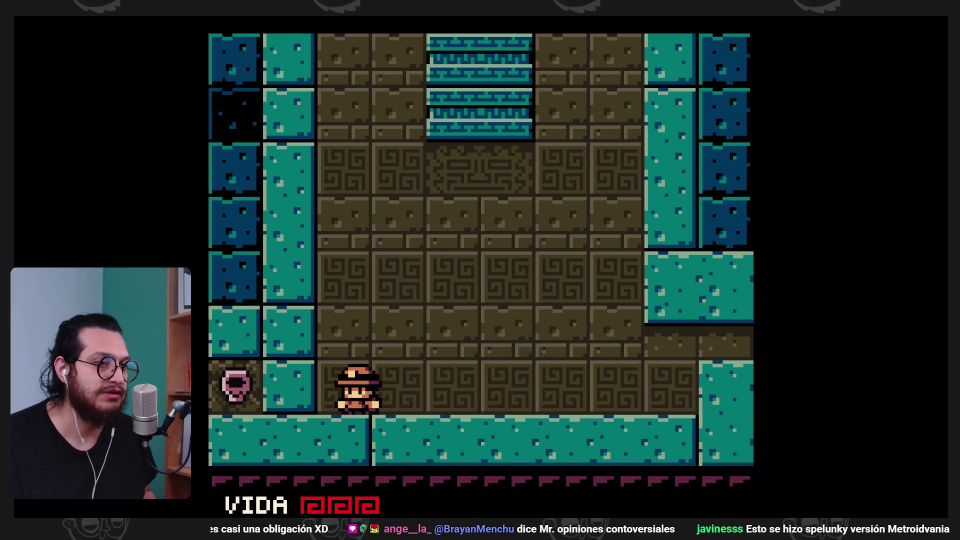
- Climb through the platforms to the golden statue and whip it open
key(x)
key(z)
key(Right)
key(z)
key(Left)
key(z)
key(Right)
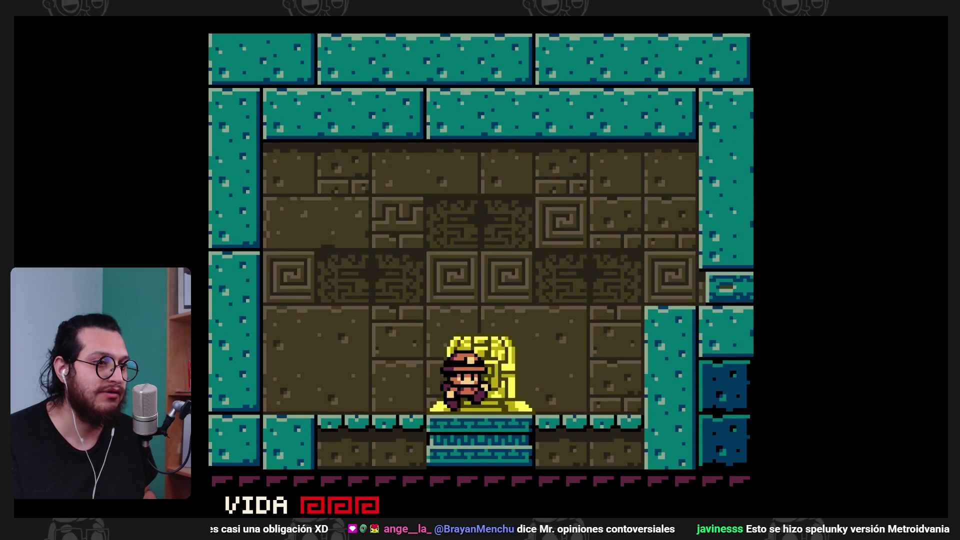
key(x)
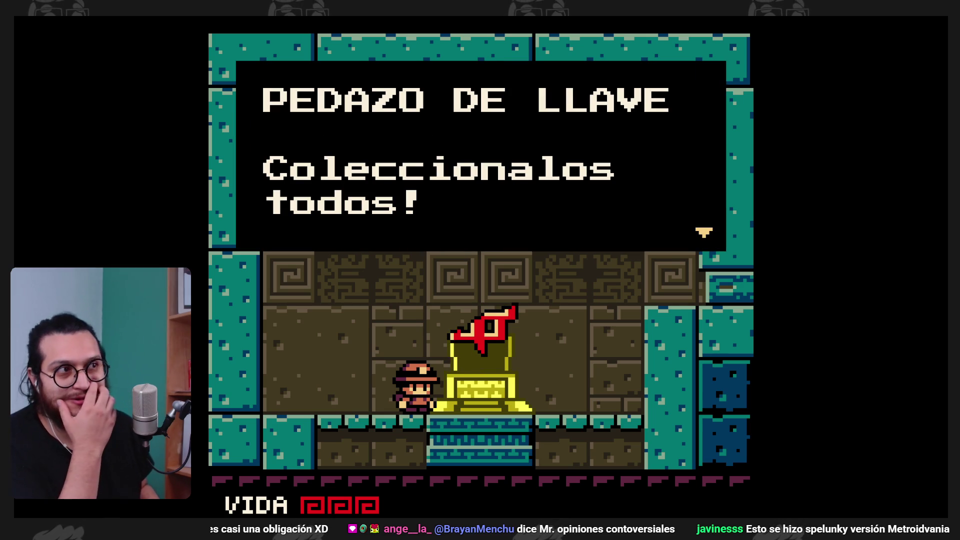
- Collect the key piece and advance through the tour guide's and father's cutscene dialogue
key(z)
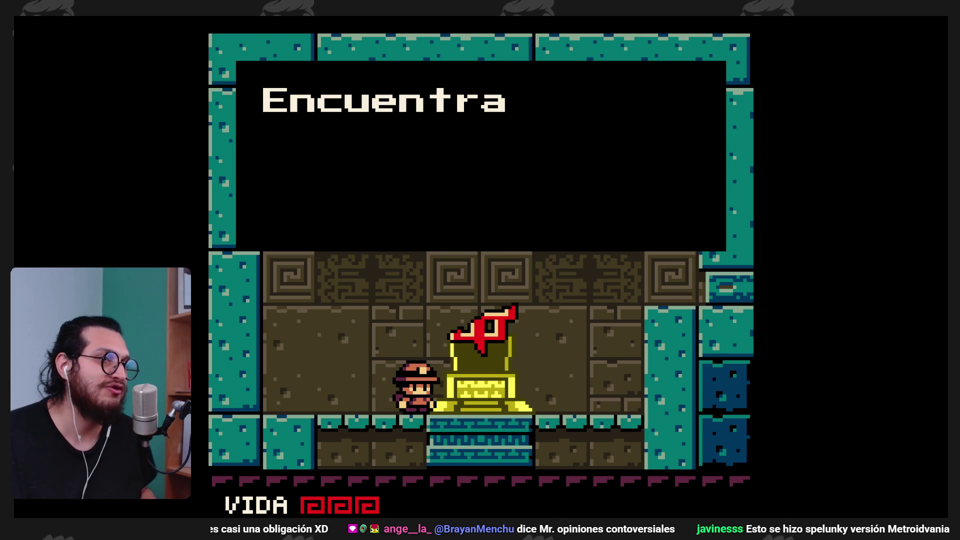
key(z)
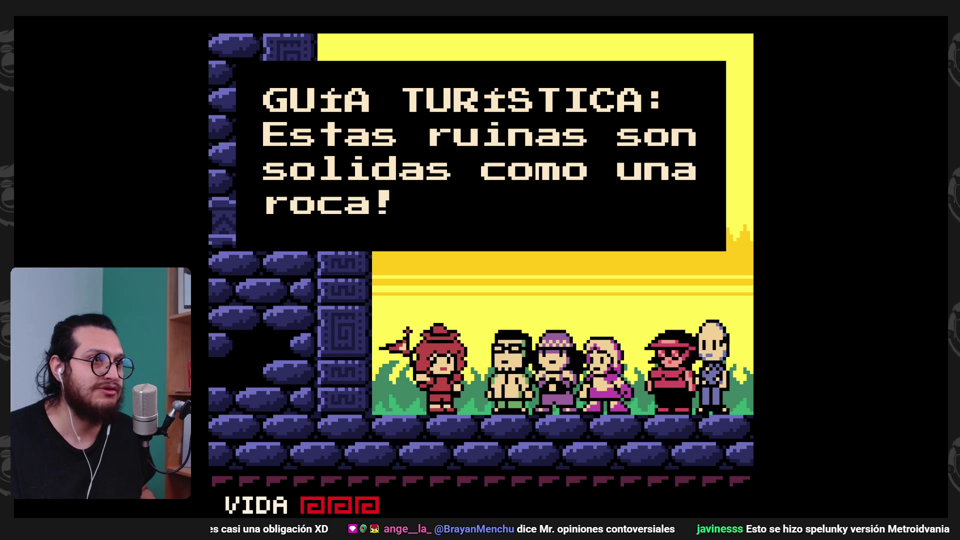
key(z)
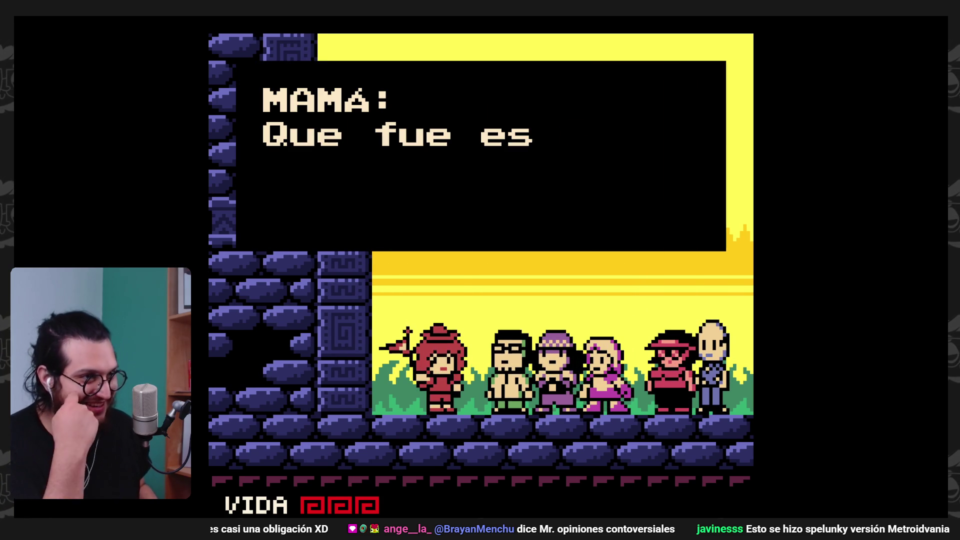
key(z)
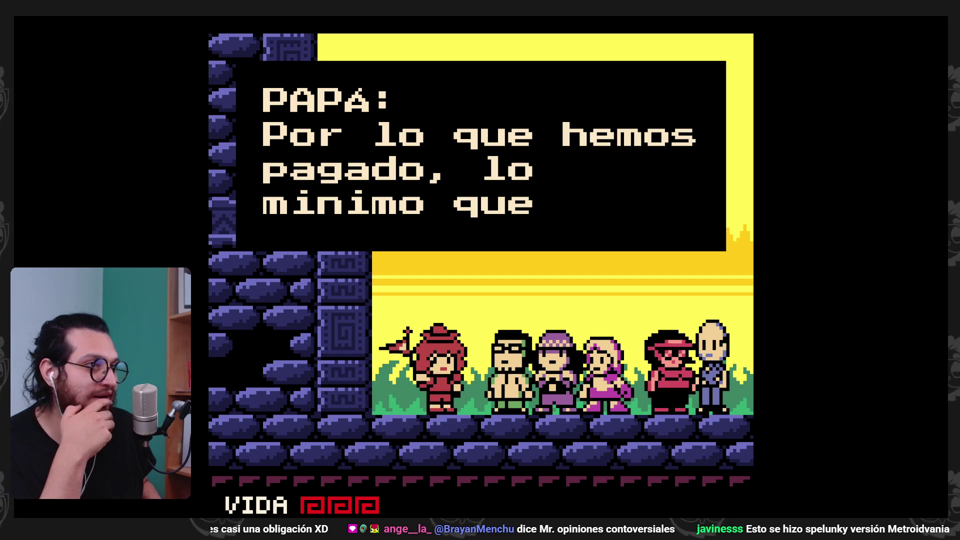
key(z)
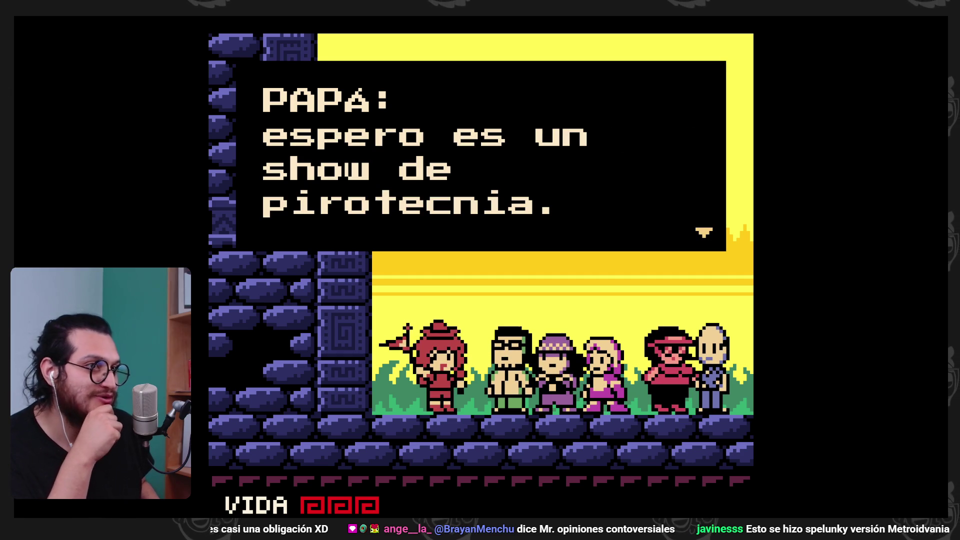
key(z)
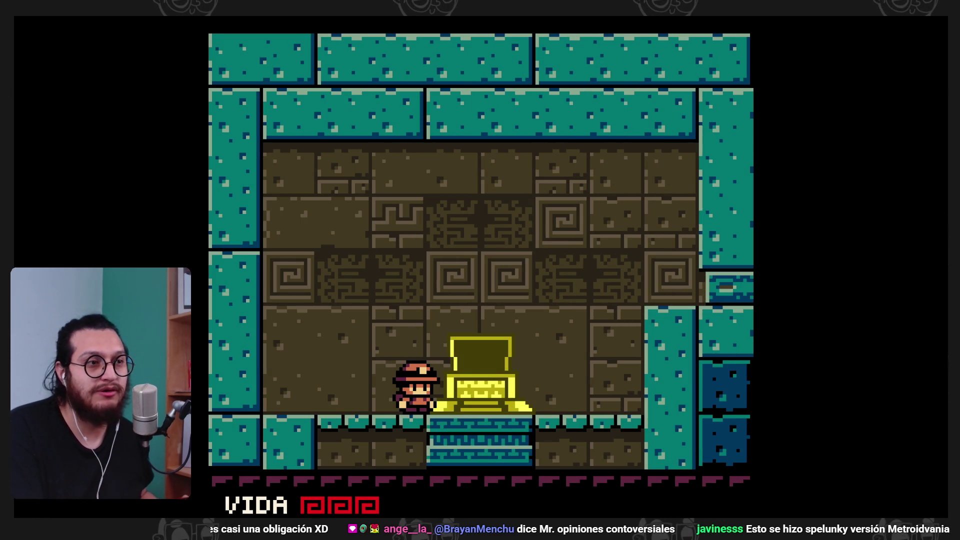
key(Left)
- Jump over the golden chest onto the right-wall ledge and exit right
key(z)
key(Right)
key(z)
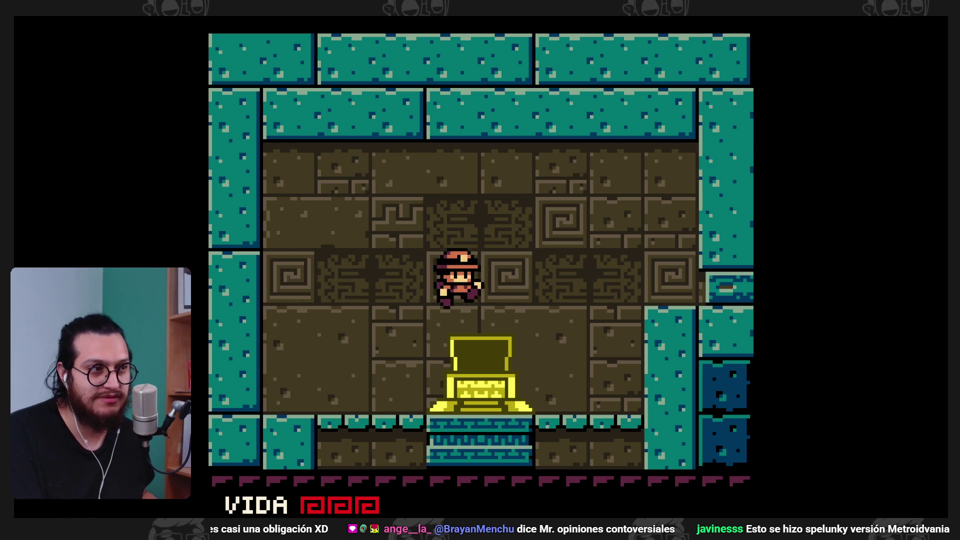
key(z)
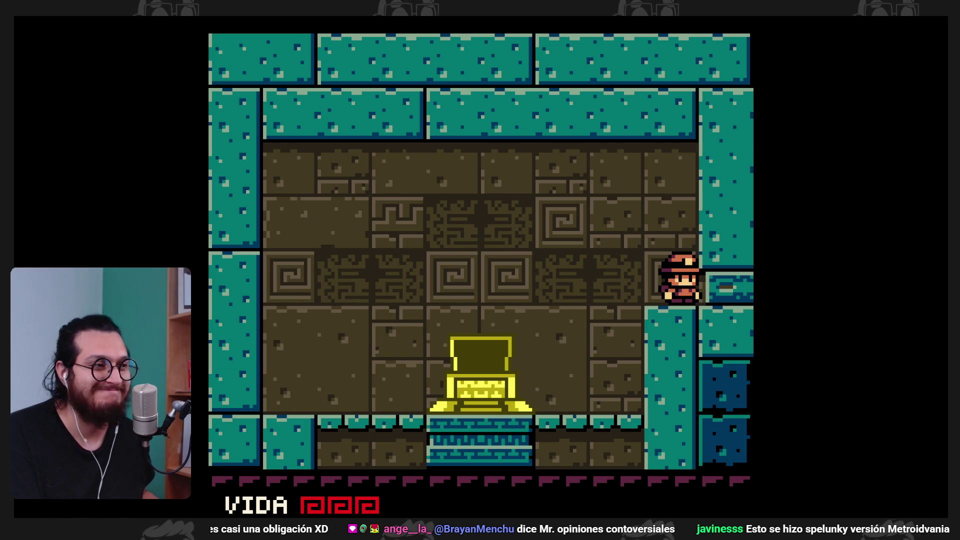
key(Right)
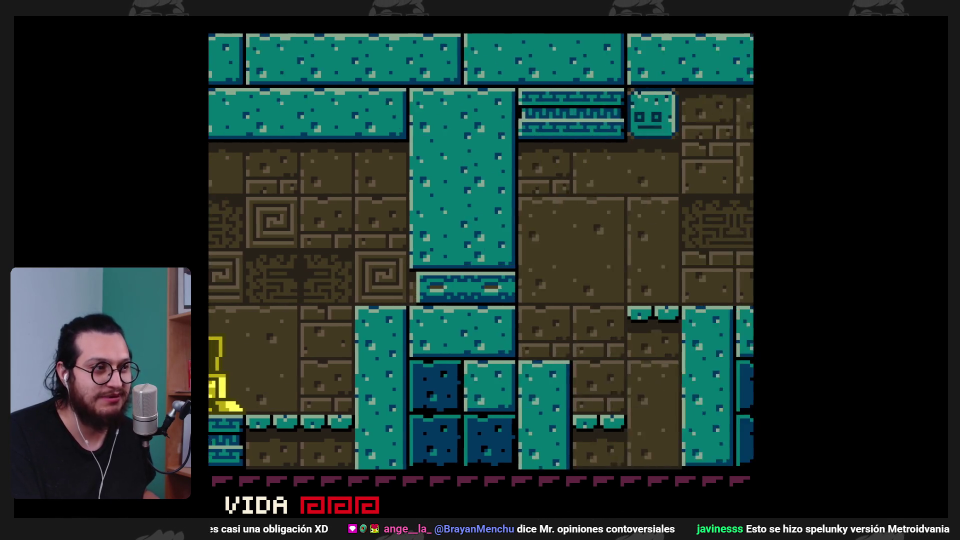
- Whip the ghost block from the small ledge, then jump off the pillar into the dark water
key(x)
key(z)
key(Right)
key(x)
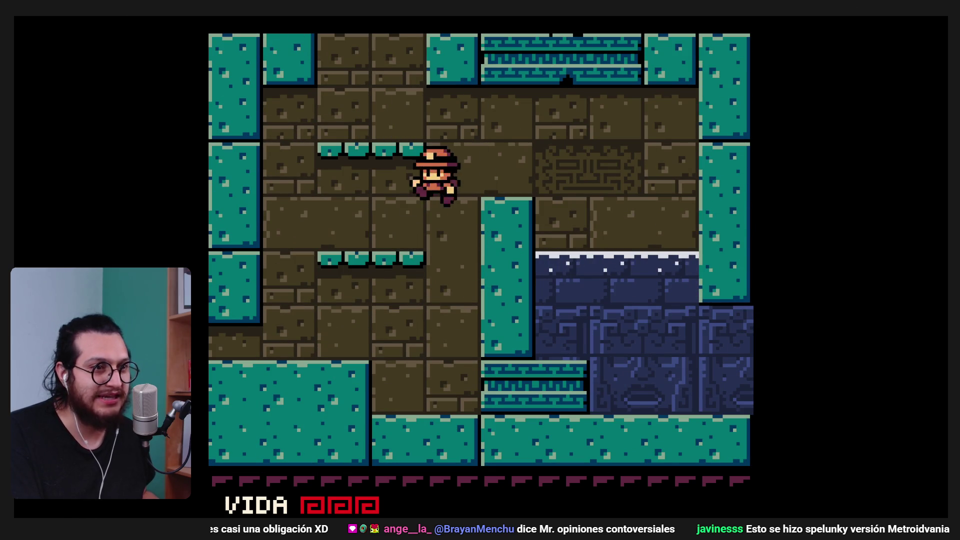
key(Right)
key(z)
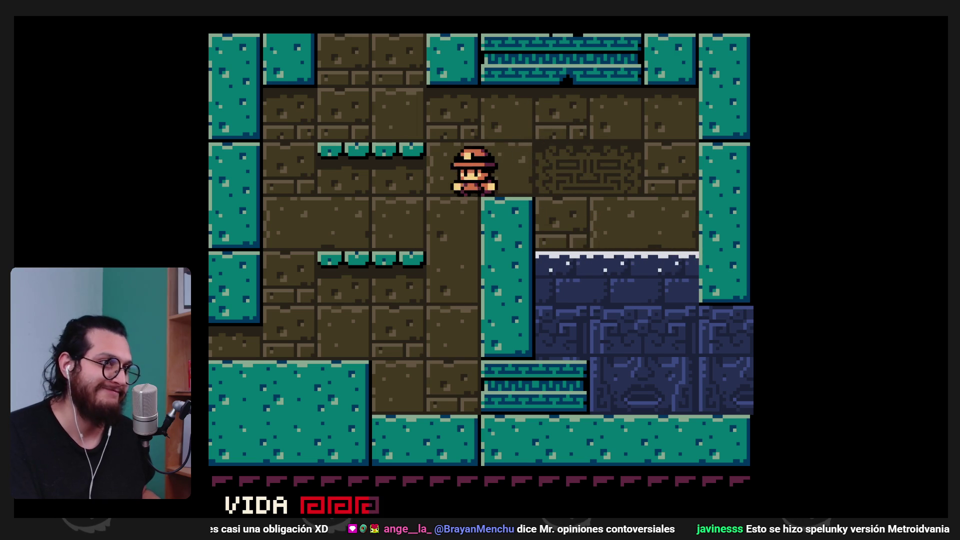
- Climb to the upper-right ledge and enter the room above, whipping left
key(z)
key(Right)
key(z)
key(z)
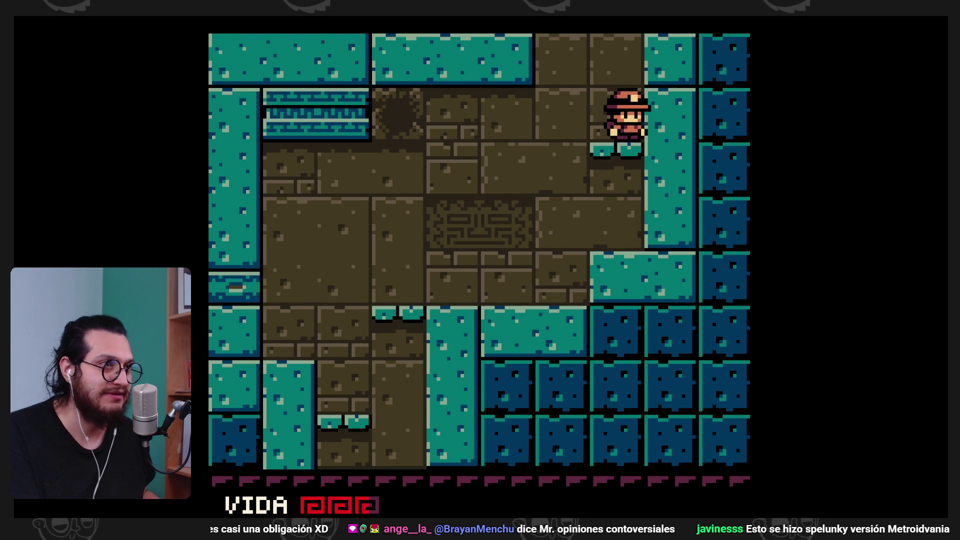
key(z)
key(Left)
key(x)
key(z)
- Jump to the upper row and whip the stone totem block until it breaks
key(Left)
key(x)
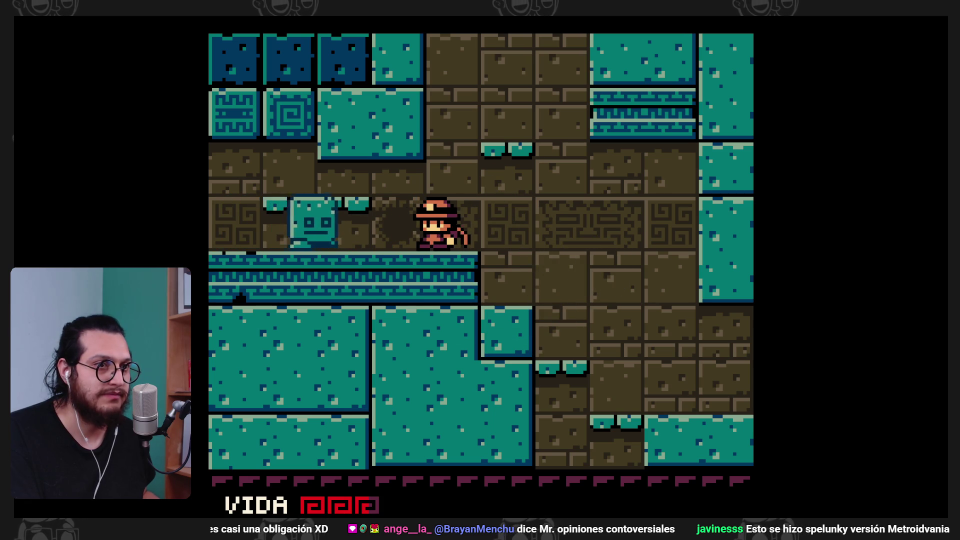
key(x)
key(Left)
key(x)
key(Right)
key(Right)
- Drop to the lower right floor, whipping along the way, and open the pause item page
key(Left)
key(x)
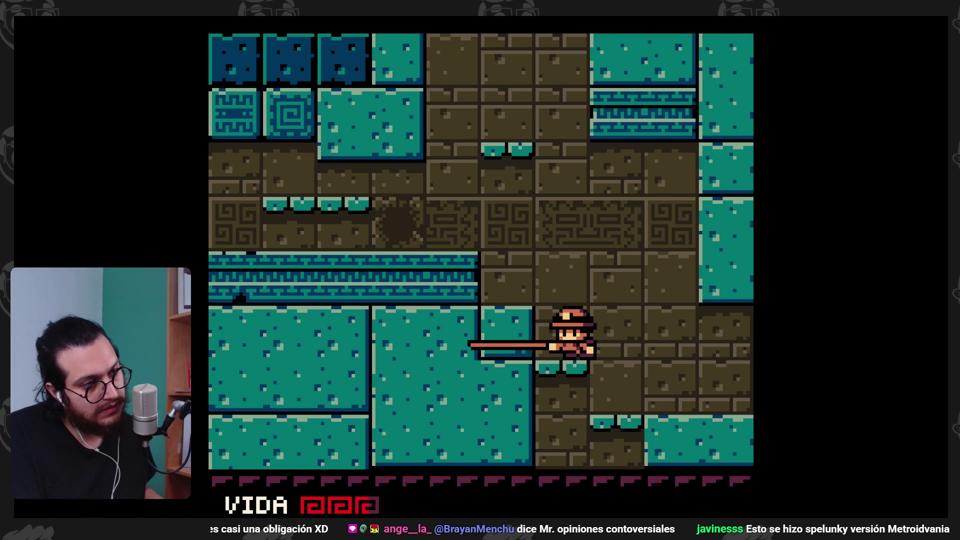
key(z)
key(x)
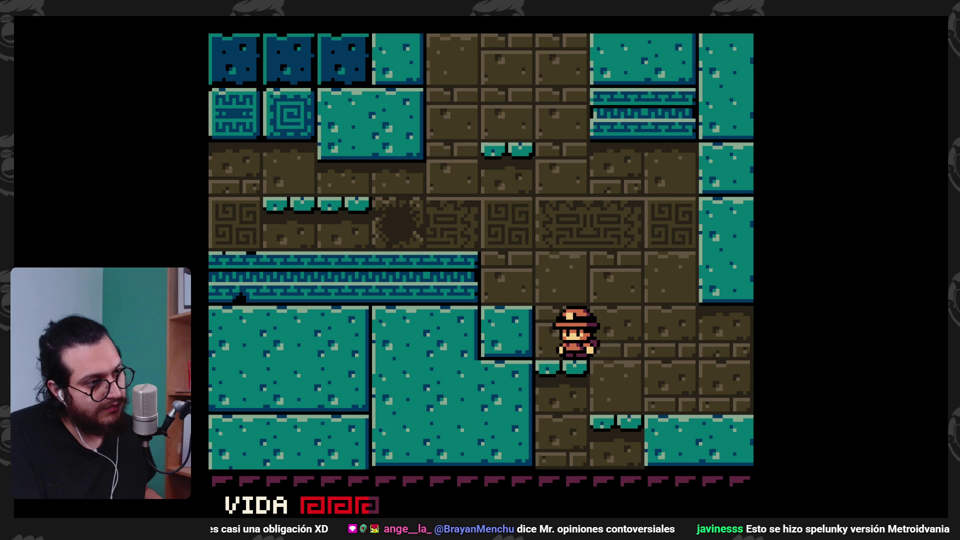
key(x)
key(Right)
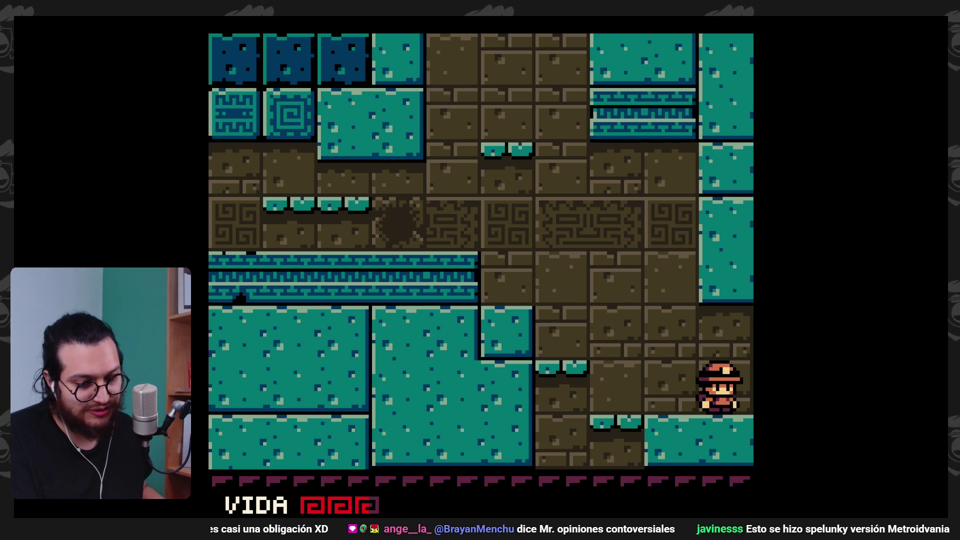
key(Return)
- Flip between the pause menu's items and map pages, then resume play
key(z)
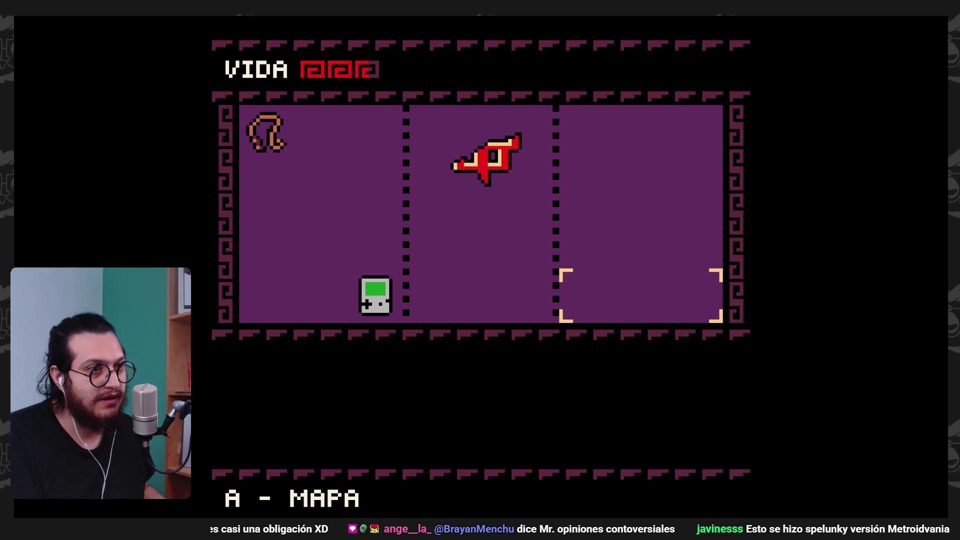
key(z)
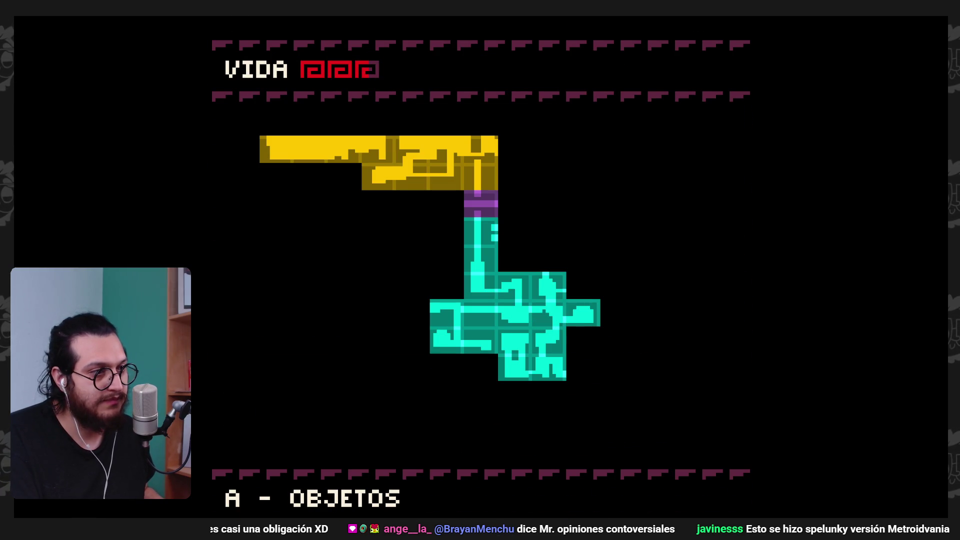
key(Return)
- Jump up past the teal block into the room above and move right along the ledge
key(z)
key(Left)
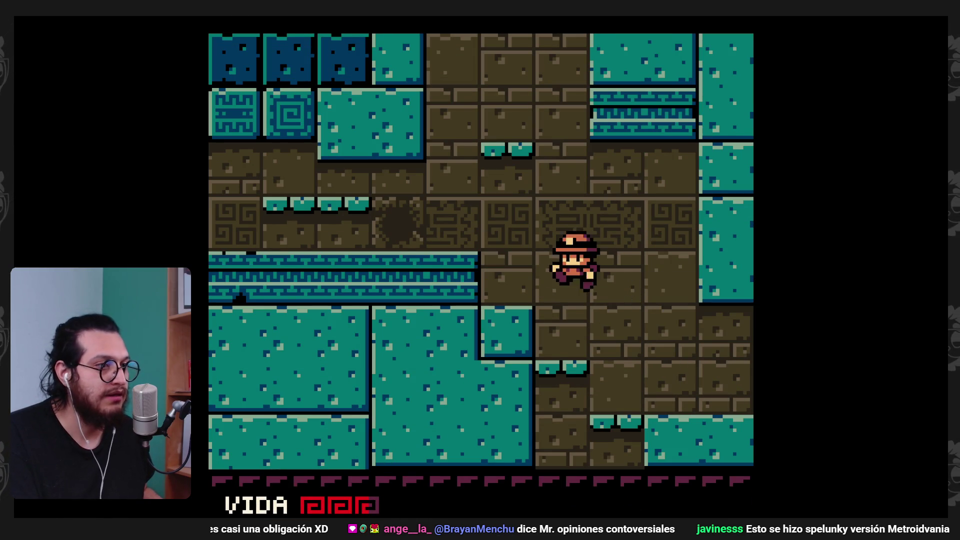
key(z)
key(Left)
key(z)
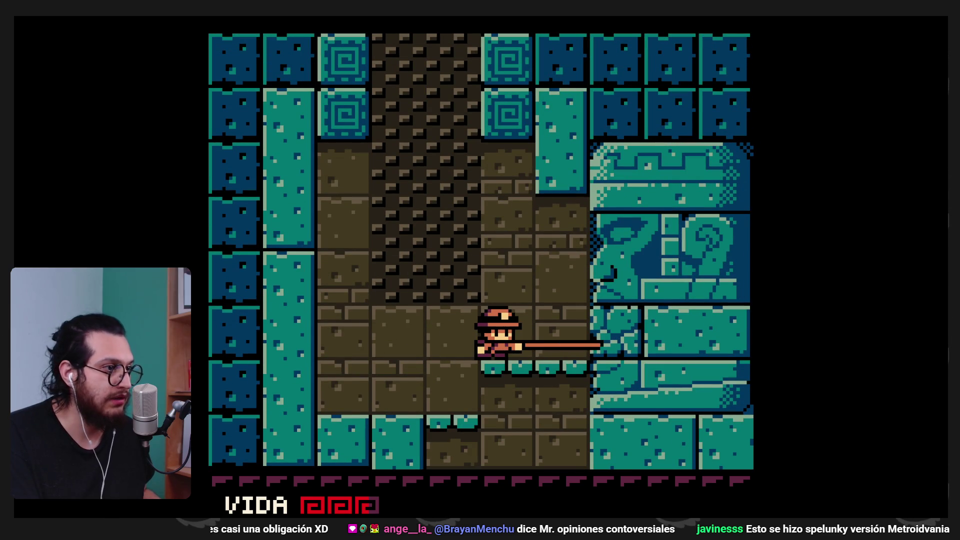
key(Right)
- Check the explored-rooms map, then whip and drop down into the room below
key(Return)
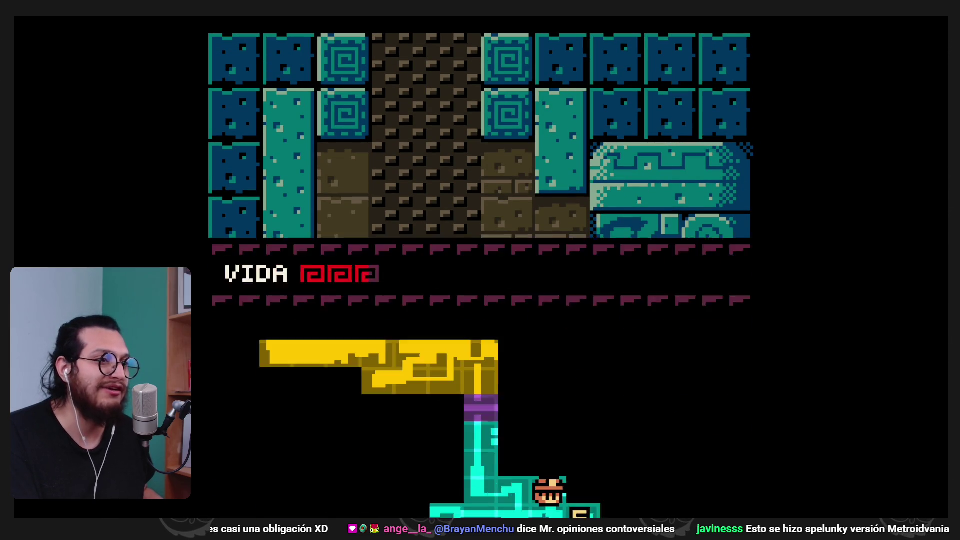
key(Return)
key(x)
key(Left)
key(z)
key(x)
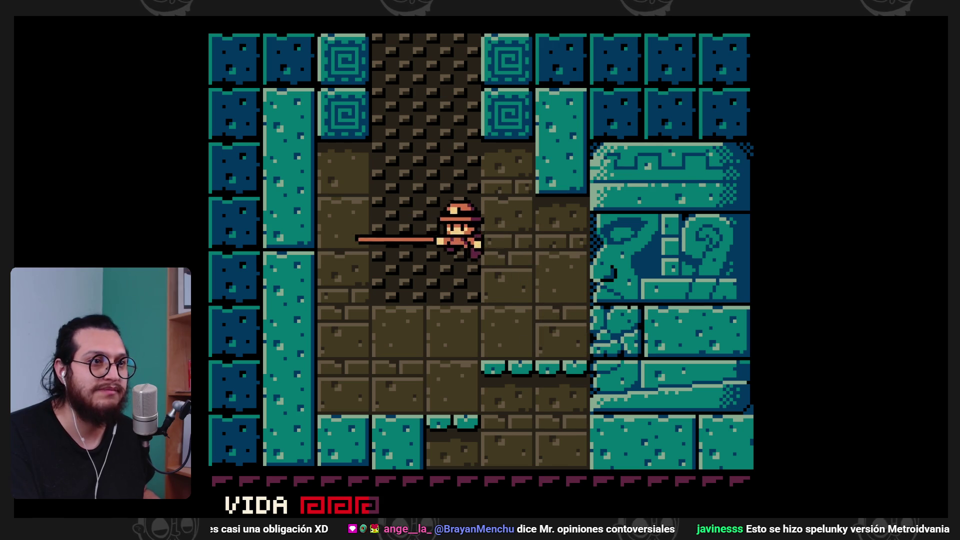
key(Right)
- Whip the block enemy from the ledge, then drop down and finish it off
key(Left)
key(Left)
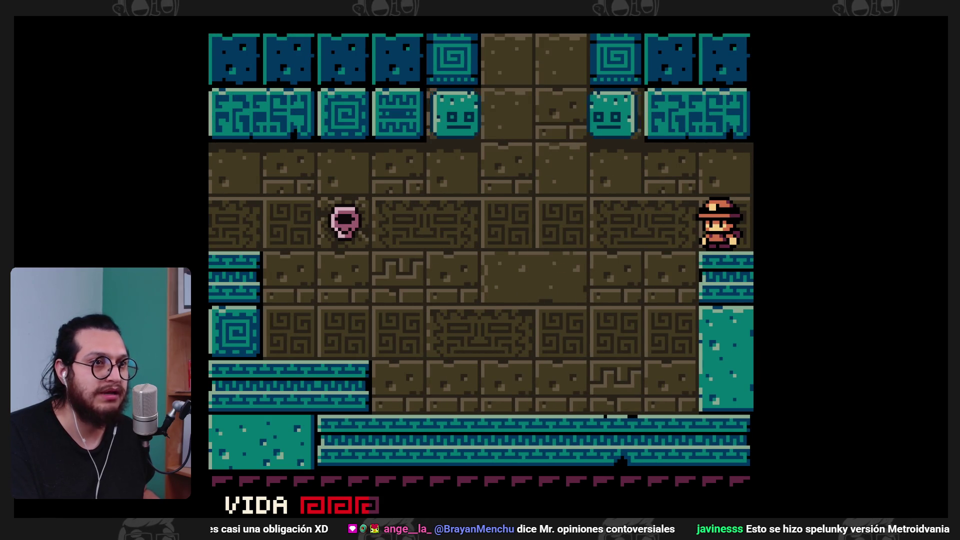
key(x)
key(Left)
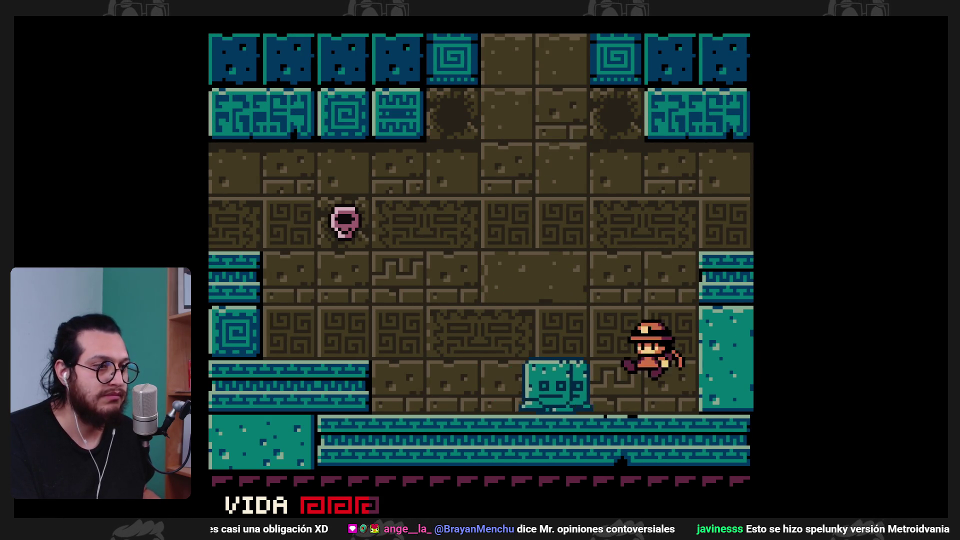
key(Left)
key(Left)
key(z)
key(x)
- Cross the teal room whipping the stone-face enemies, then head right into the next room
key(Left)
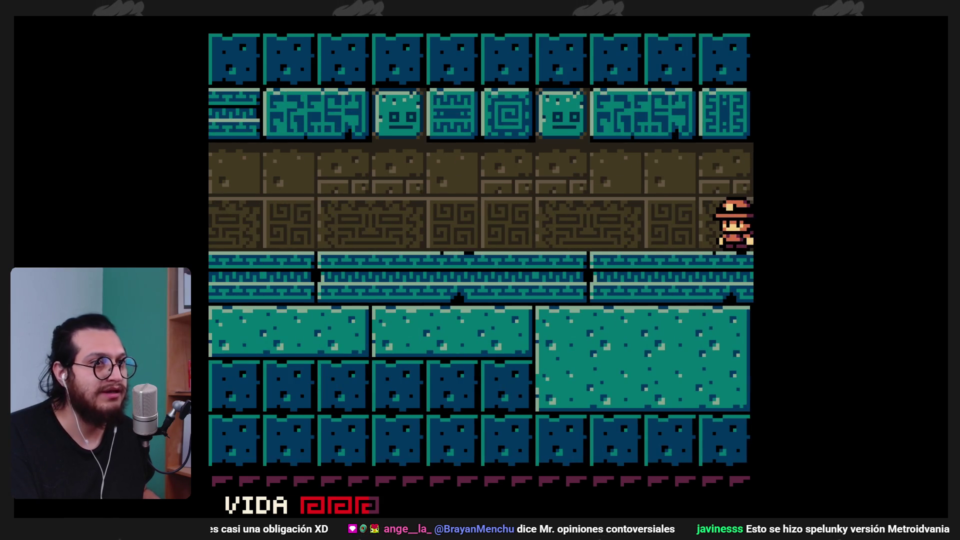
key(Left)
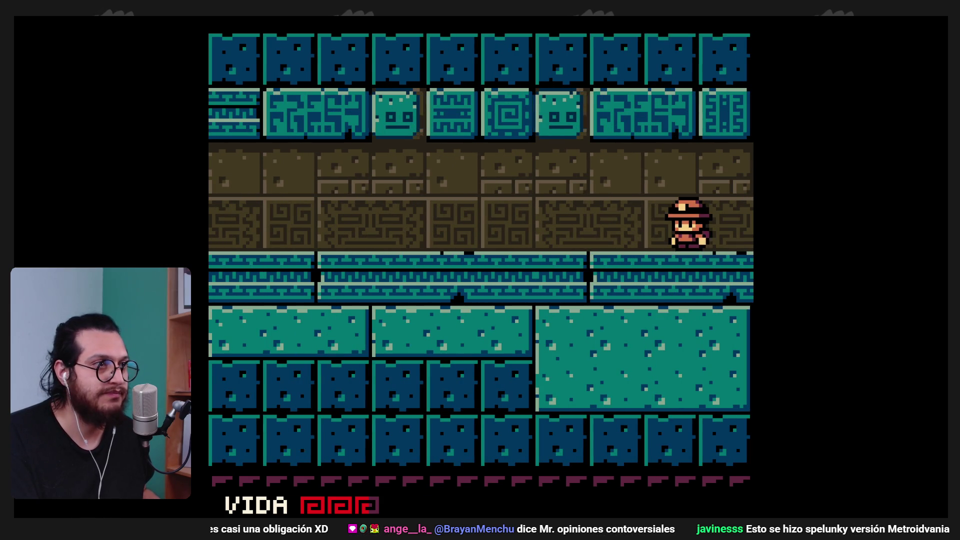
key(Left)
key(x)
key(x)
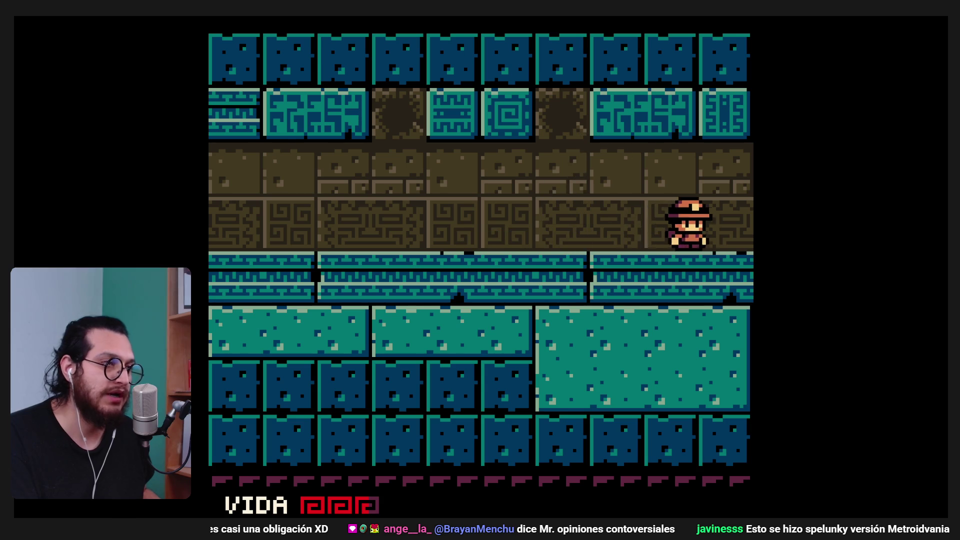
key(Right)
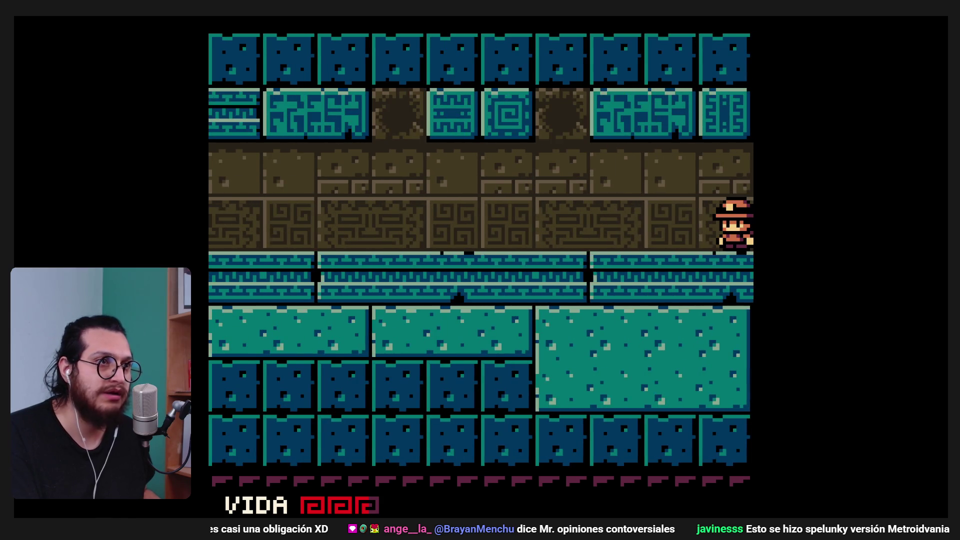
key(Right)
key(x)
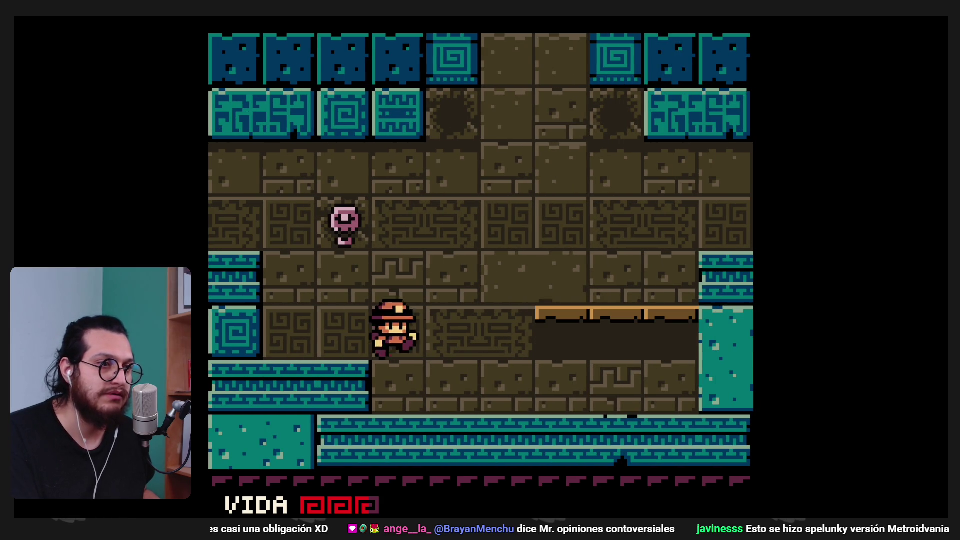
- Drop to the lower floor, check the map, and walk left through the temple rooms
key(Left)
key(Return)
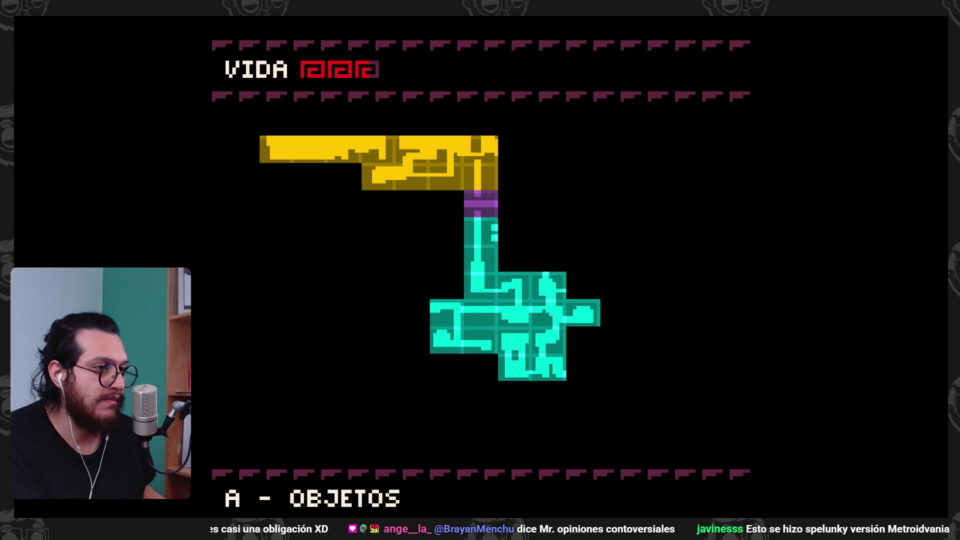
key(Return)
key(Left)
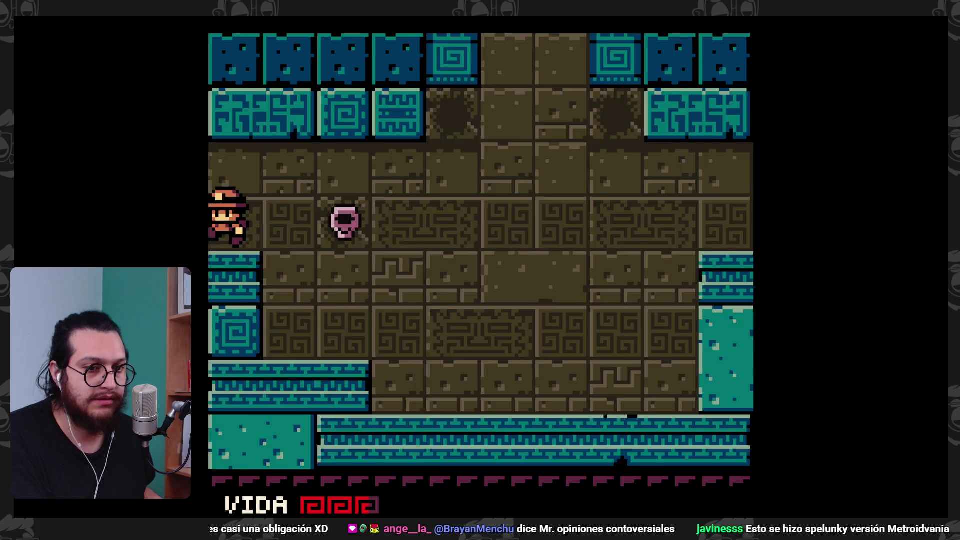
key(Left)
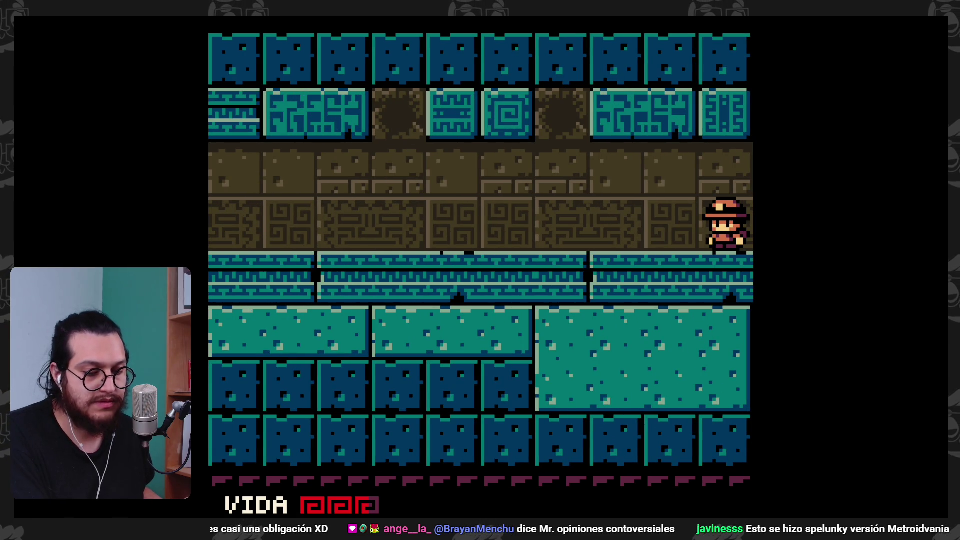
key(Left)
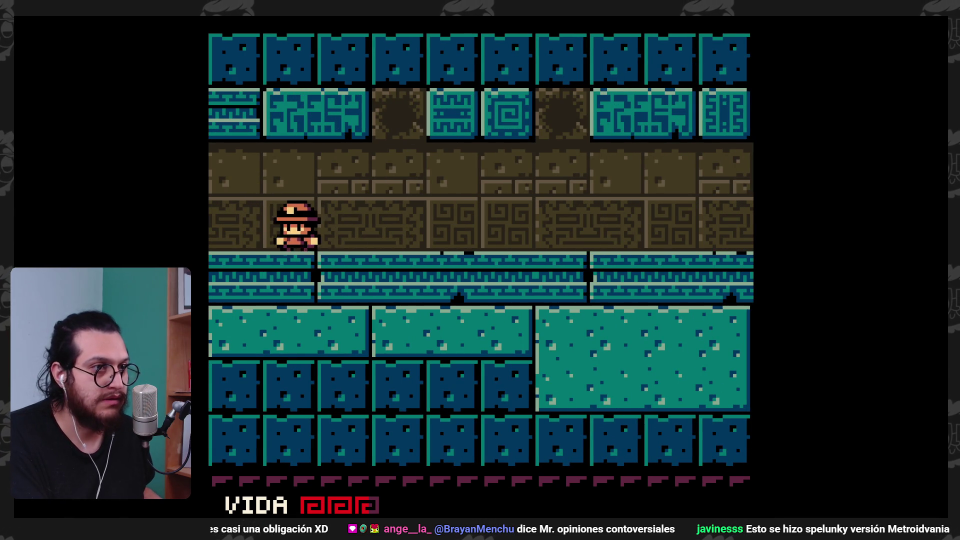
key(Left)
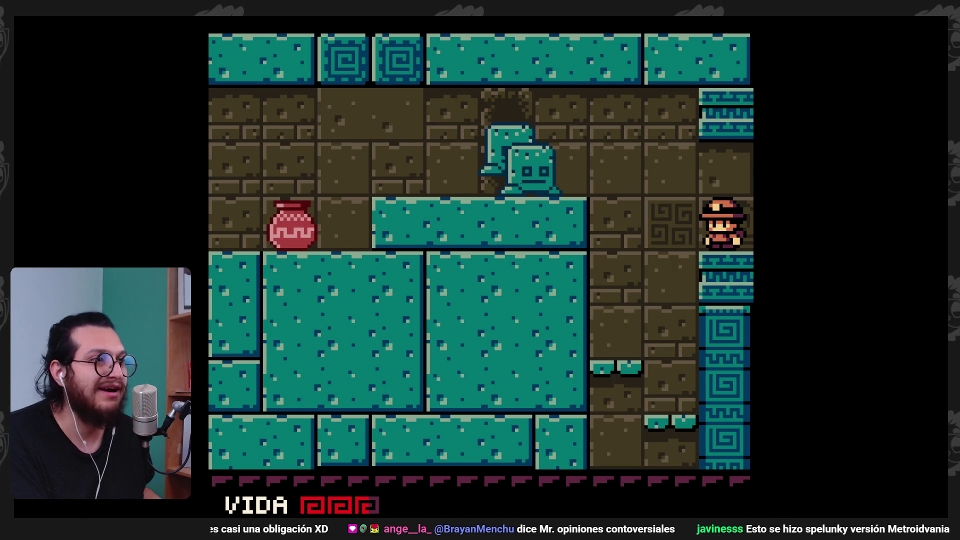
- Climb into the upper corridor and whip the stone block until it breaks
key(Left)
key(Up)
key(Left)
key(x)
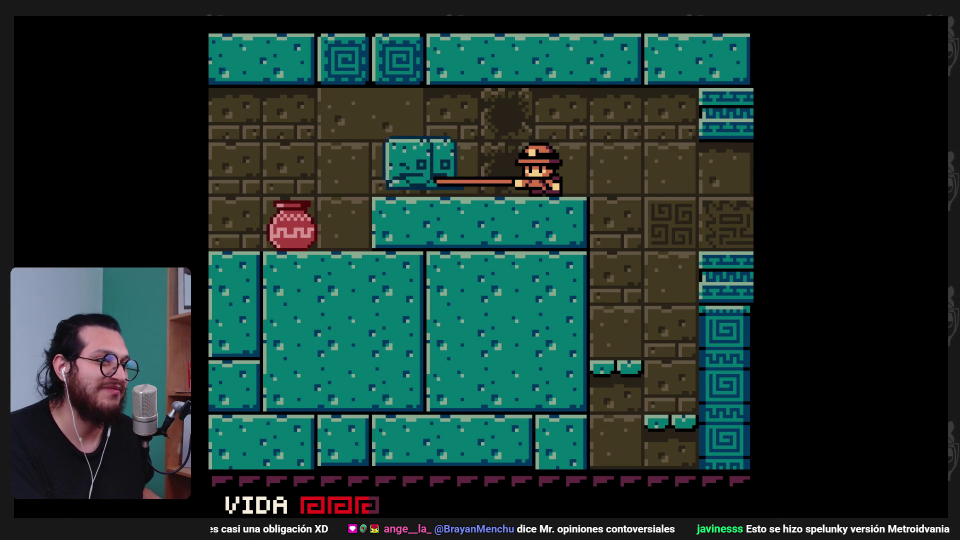
key(x)
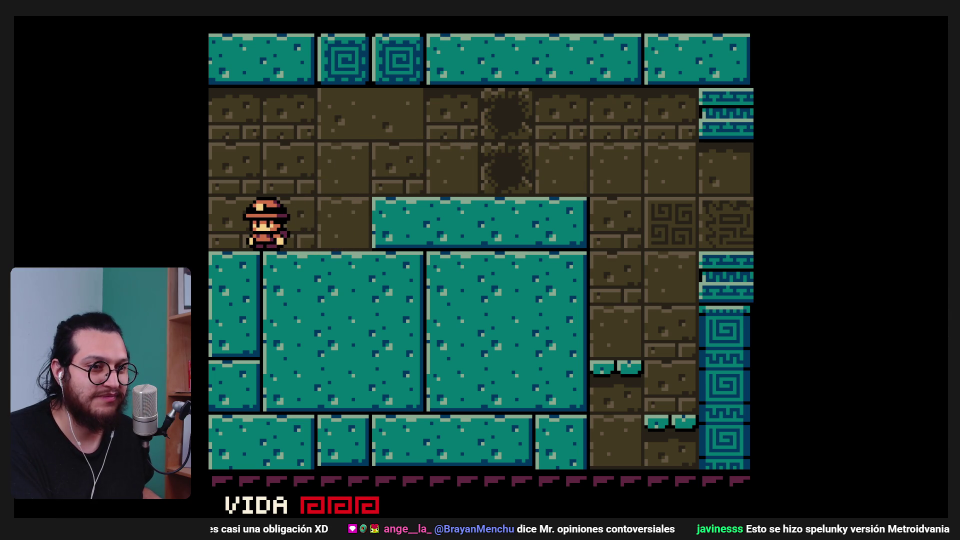
- Check the Game Boy item's play time in the pause menu, then head left to the green room
key(Return)
key(z)
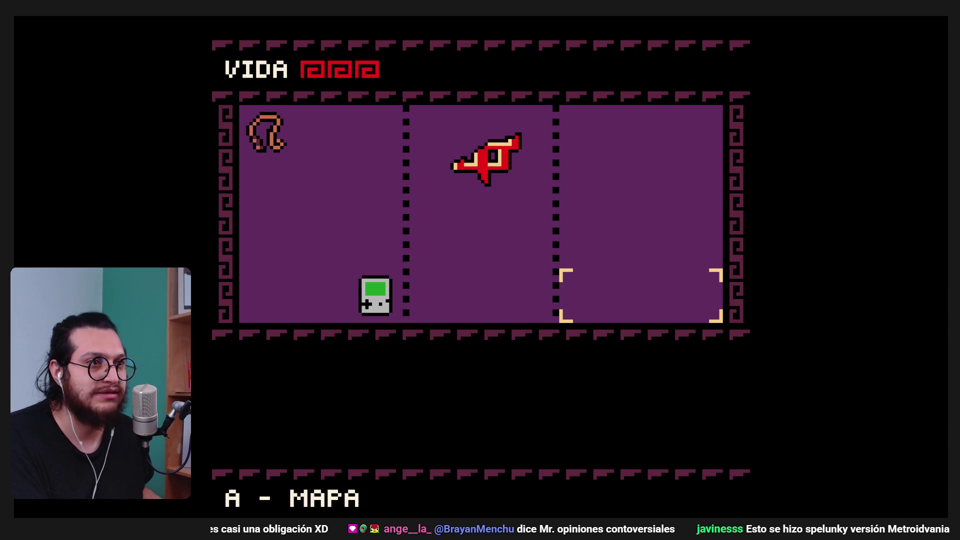
key(Left)
key(Return)
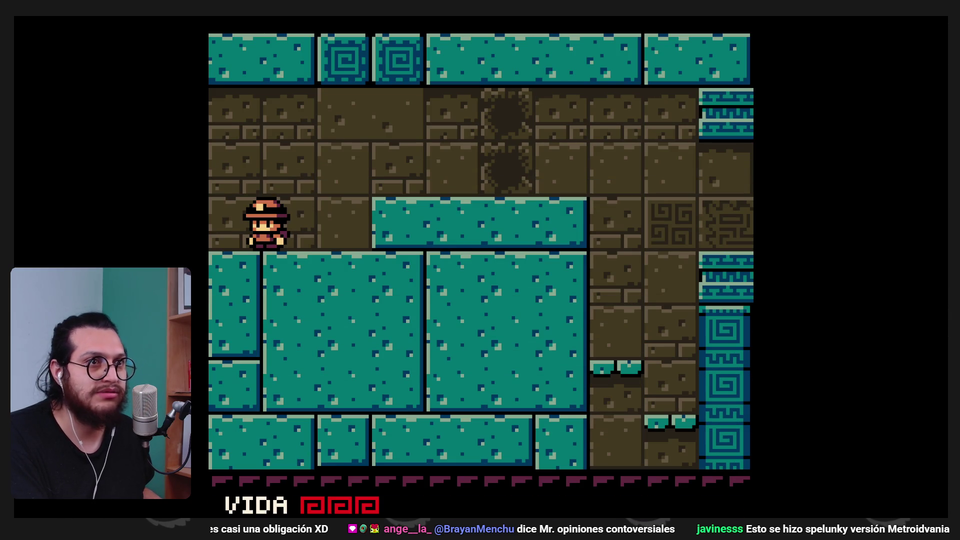
key(Left)
key(x)
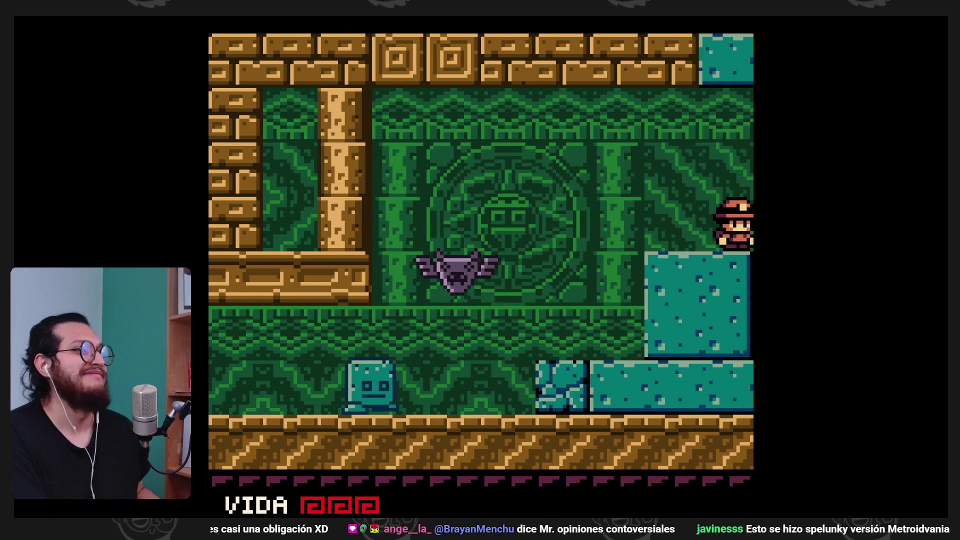
- Drop off the ledge, whip the bat dead, and break the block enemy with jumping whips
key(Left)
key(x)
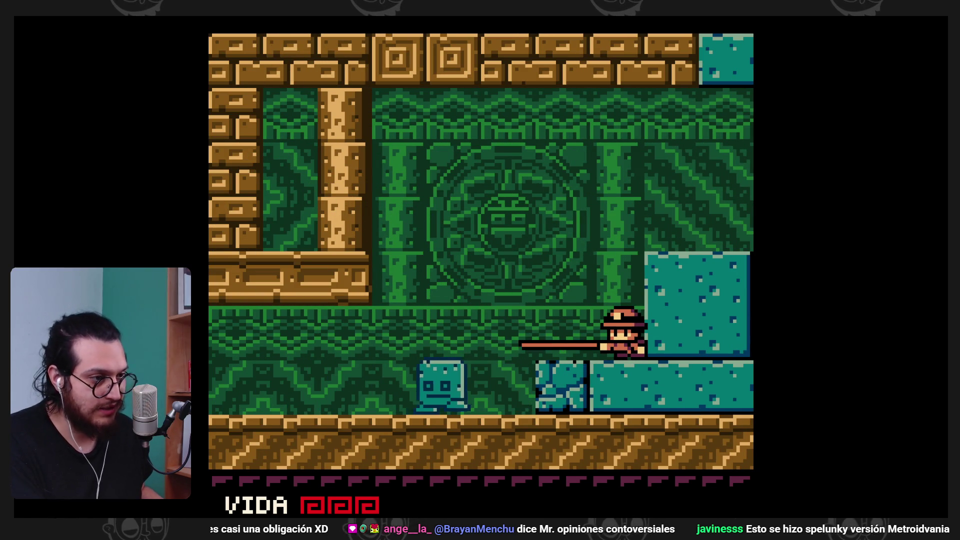
key(Left)
key(z)
key(x)
key(x)
key(Right)
key(z)
key(x)
key(Left)
key(z)
key(x)
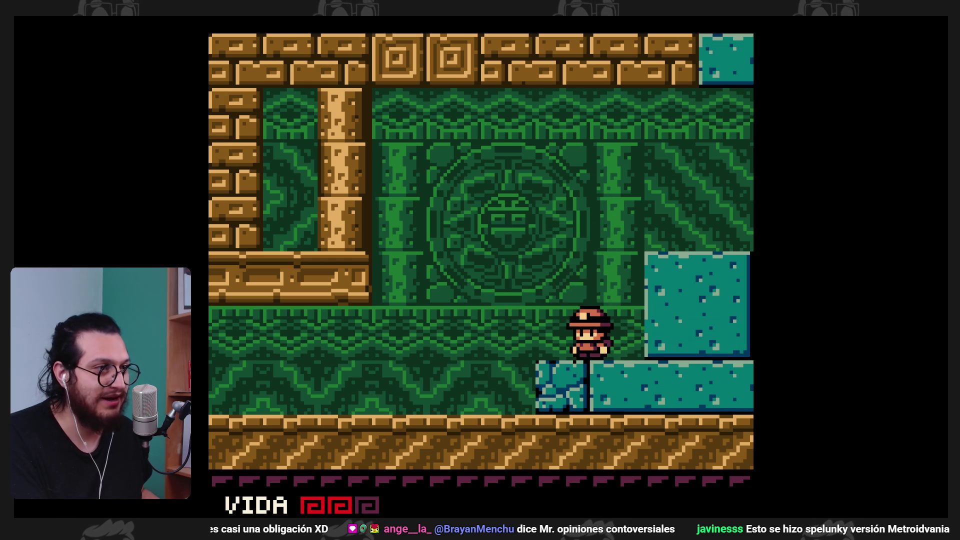
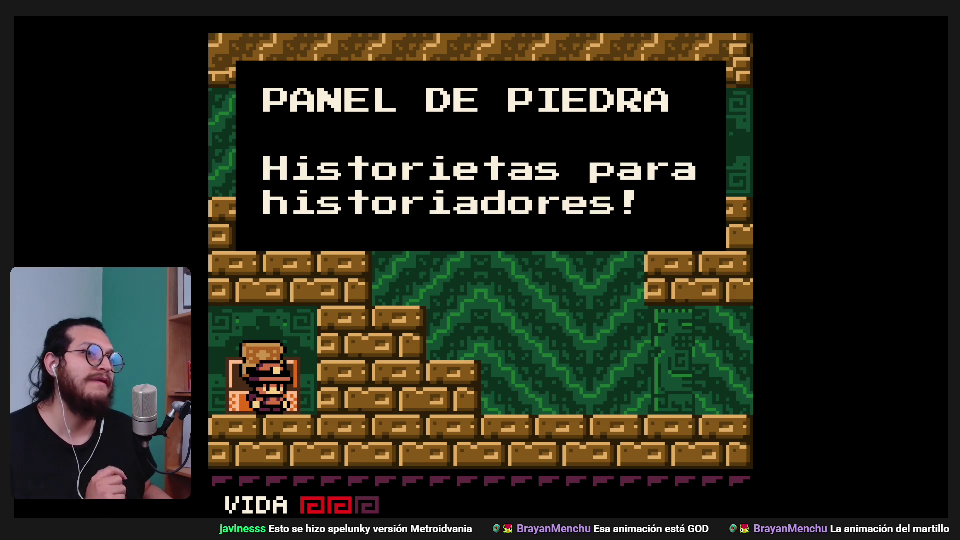
- Dismiss the Panel de Piedra message and try lifting the relic and shifting it between slots
key(z)
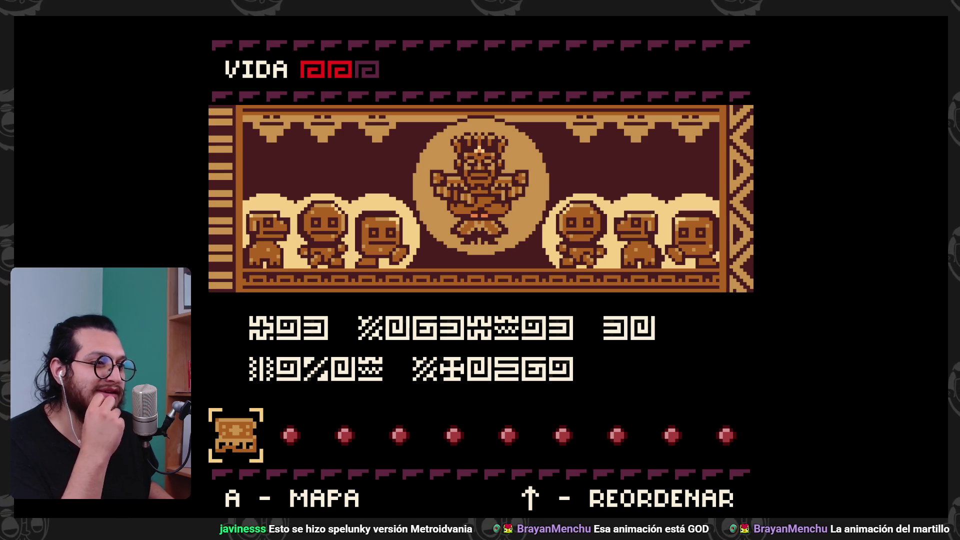
key(Up)
key(Down)
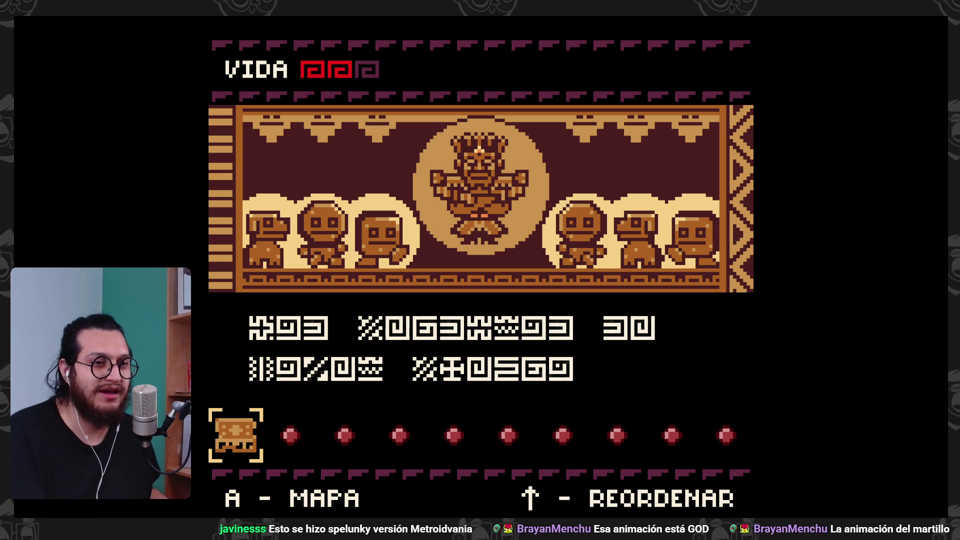
key(Right)
key(Left)
key(Down)
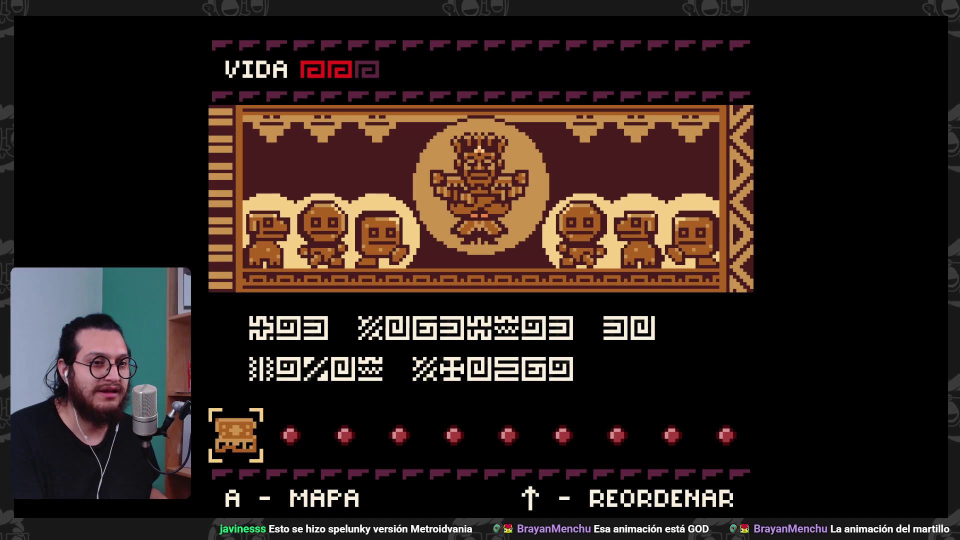
key(Up)
key(Right)
key(Right)
key(Down)
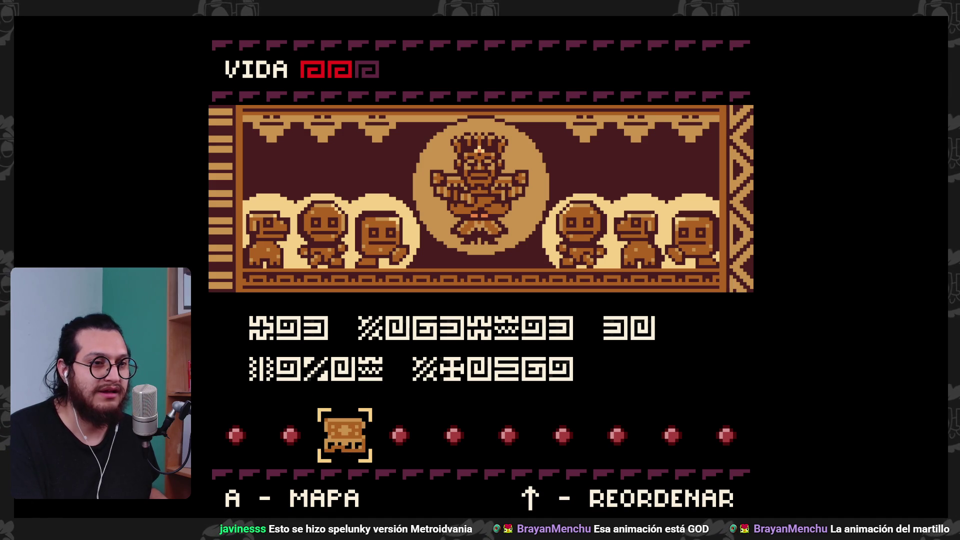
- Place the stone panel relic in the rightmost slot and resume play
key(Up)
key(Left)
key(Left)
key(Down)
key(Up)
key(Down)
key(Up)
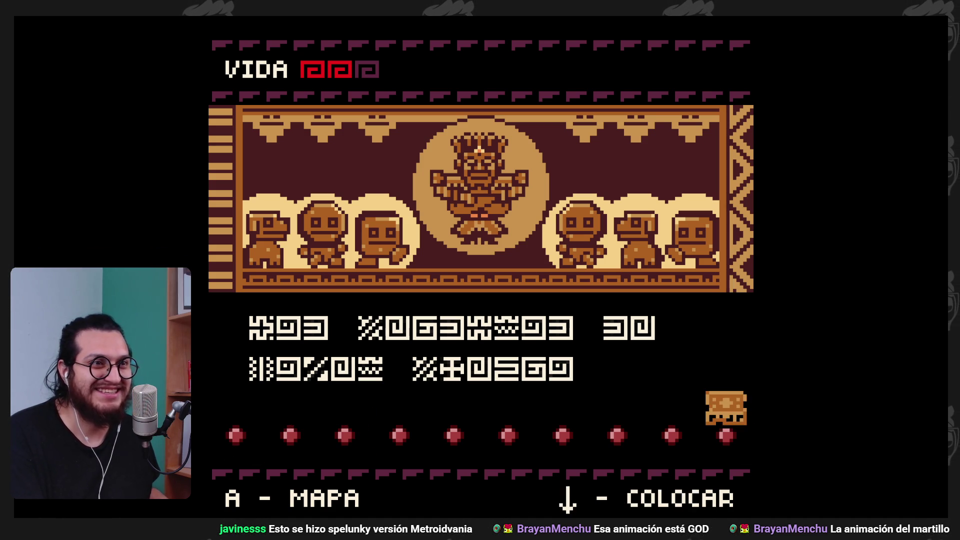
key(Down)
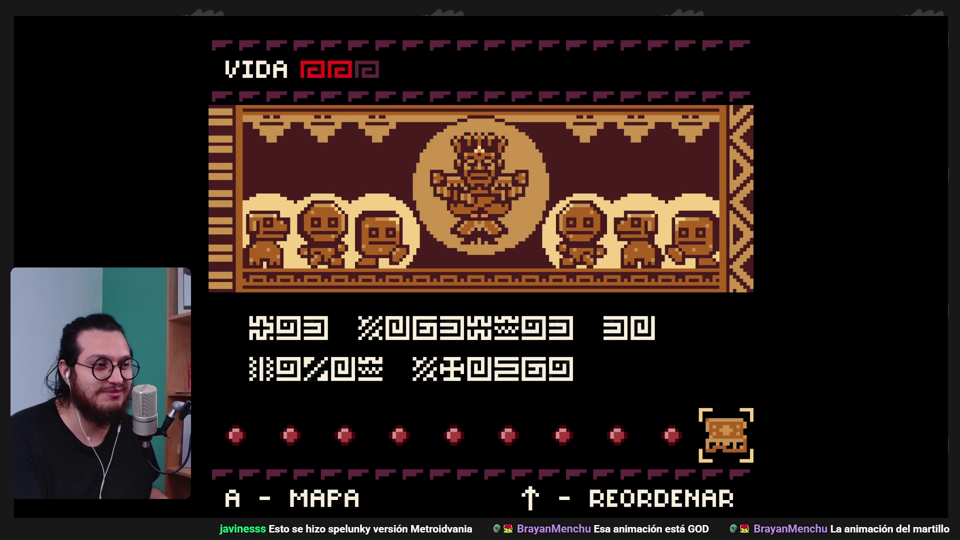
key(Return)
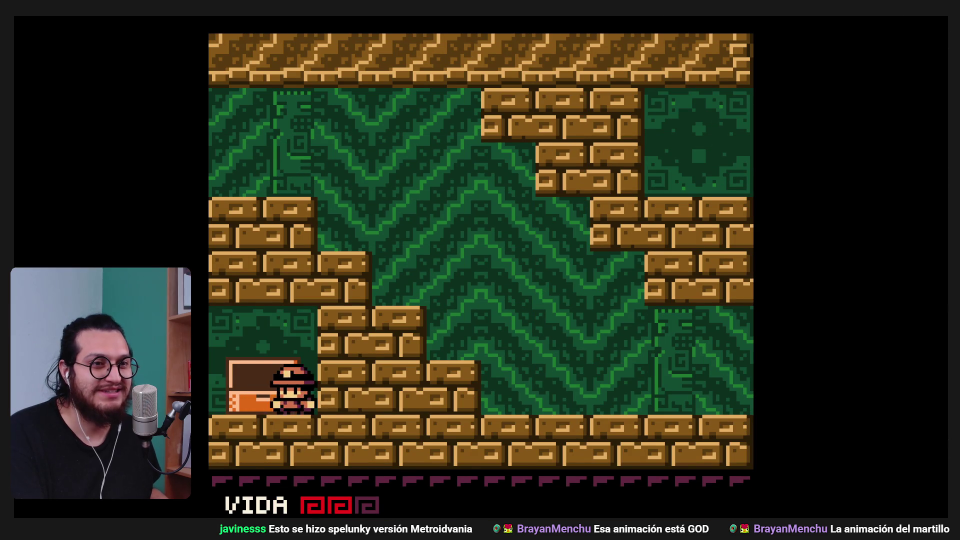
- Walk left into the room and whip the green slime until it is defeated
key(Left)
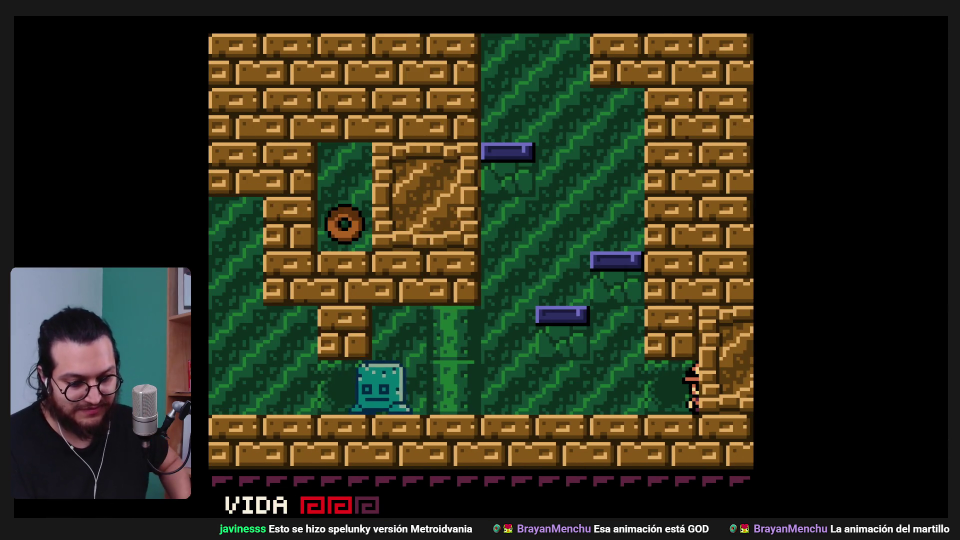
key(Left)
key(x)
key(Right)
key(x)
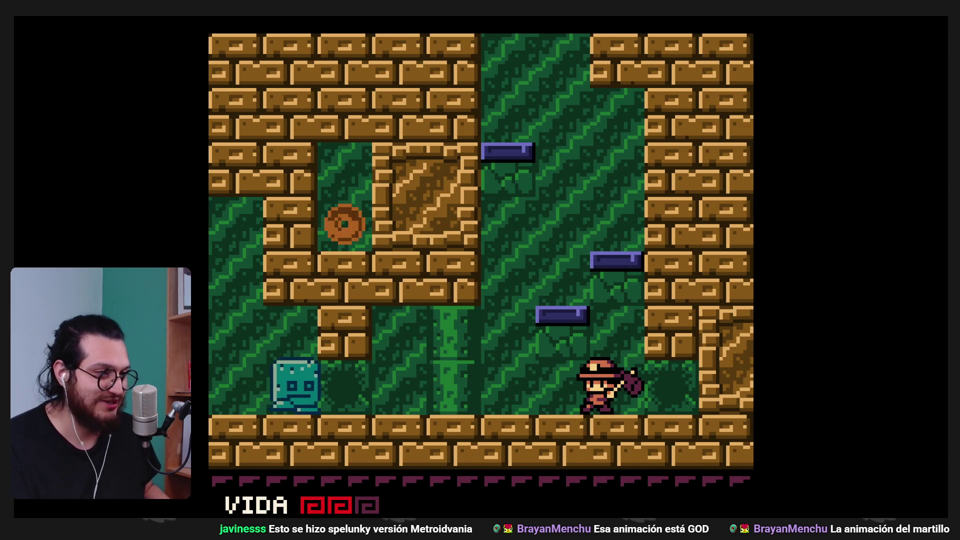
key(Left)
key(x)
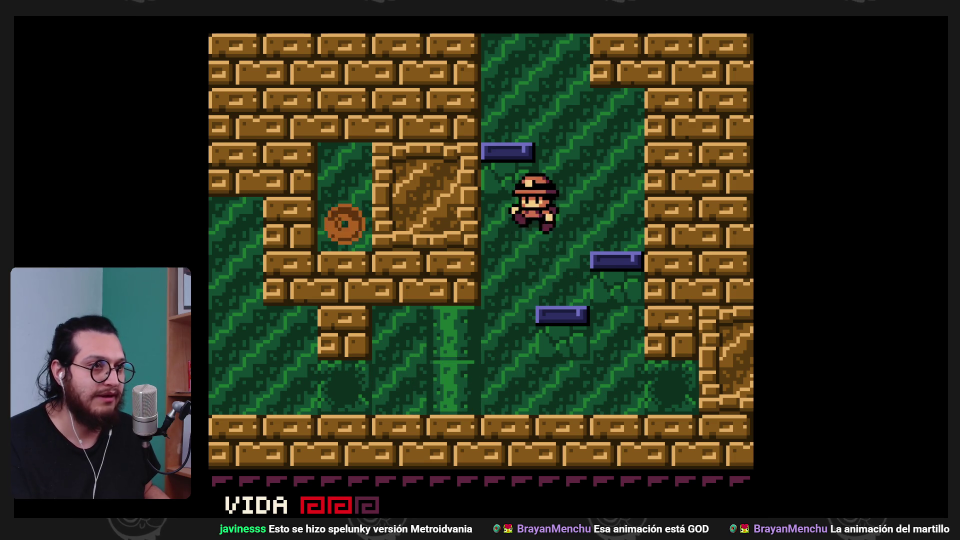
- Grab the Donut Ancestral and close its pickup and increased max life messages
key(Left)
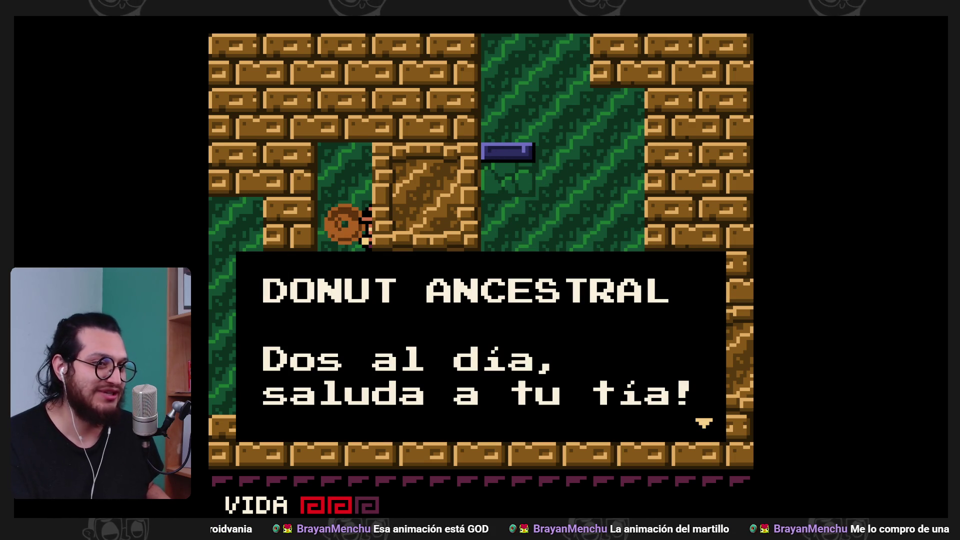
key(x)
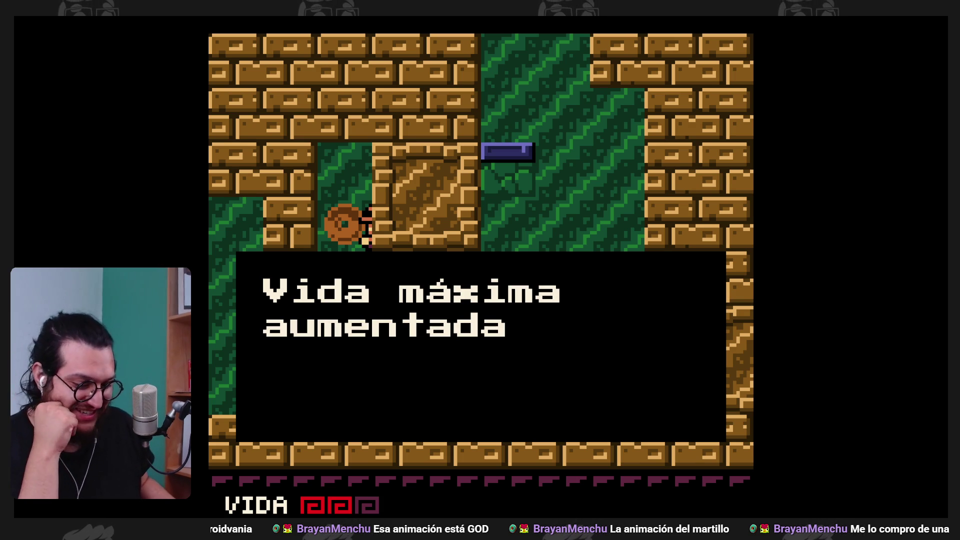
key(x)
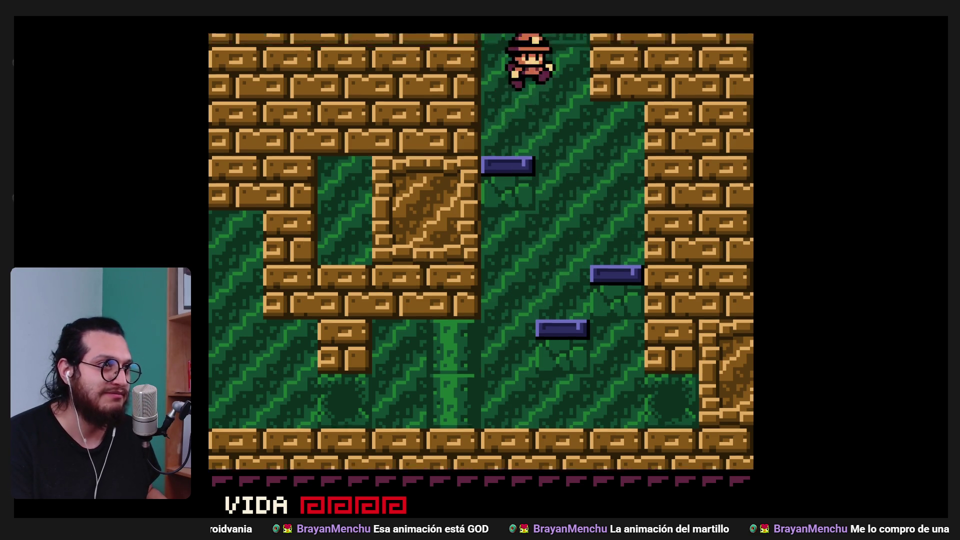
- Drop into the room below and whip the bats, destroying the grey bat
key(Left)
key(x)
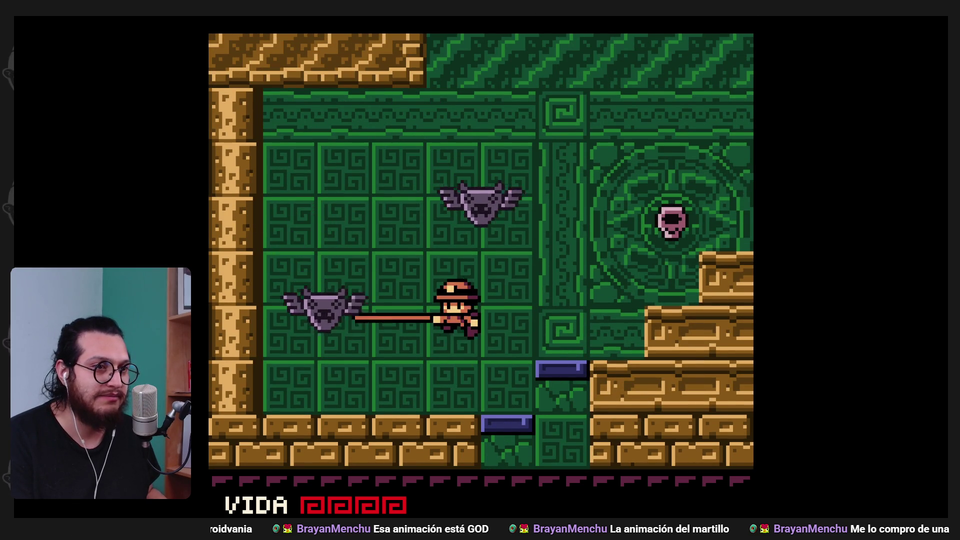
key(Right)
key(x)
key(Left)
key(x)
key(Right)
- Jump up the green platforms on the right and cross into the next room
key(z)
key(Right)
key(z)
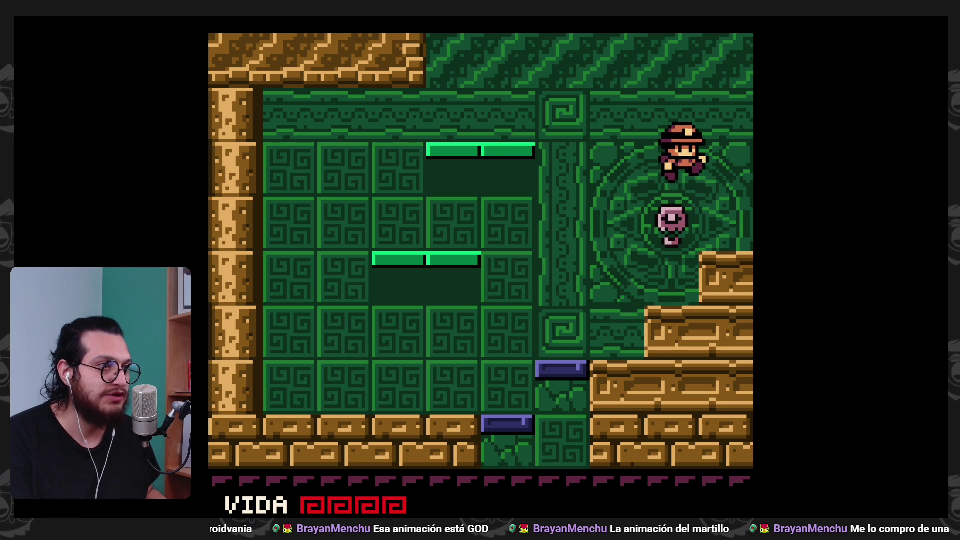
key(Right)
key(z)
key(Right)
key(z)
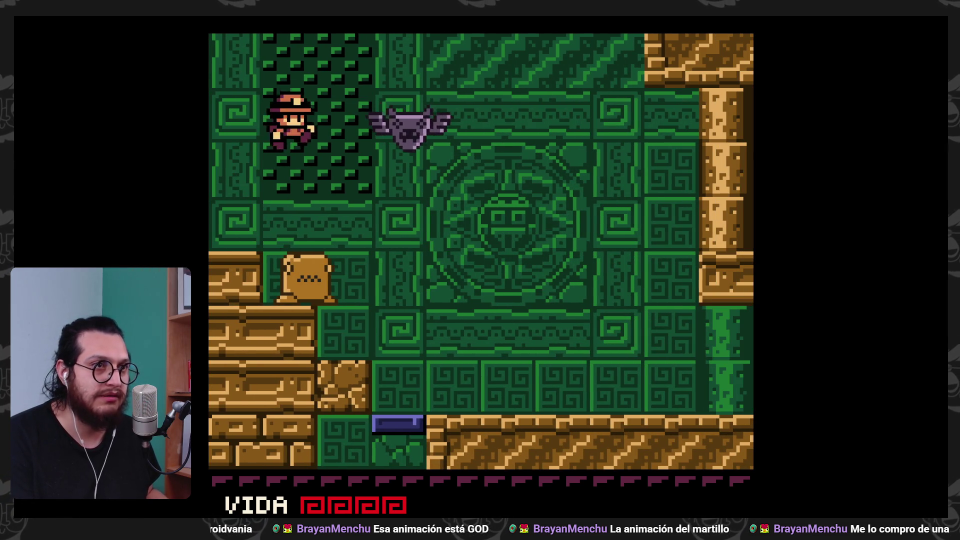
- Drop to the lower floor via the brown rock block and land on the purple block
key(Right)
key(z)
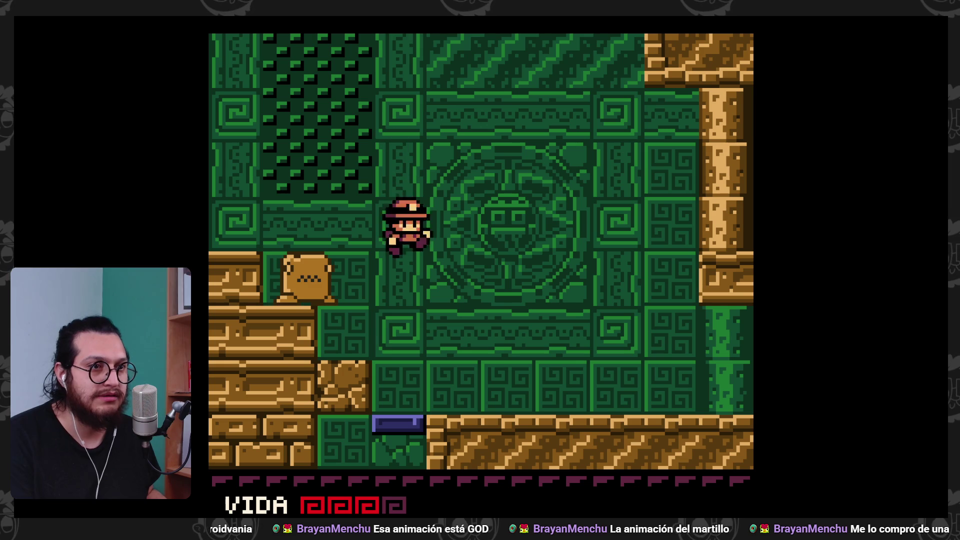
key(Left)
key(Right)
key(Left)
key(z)
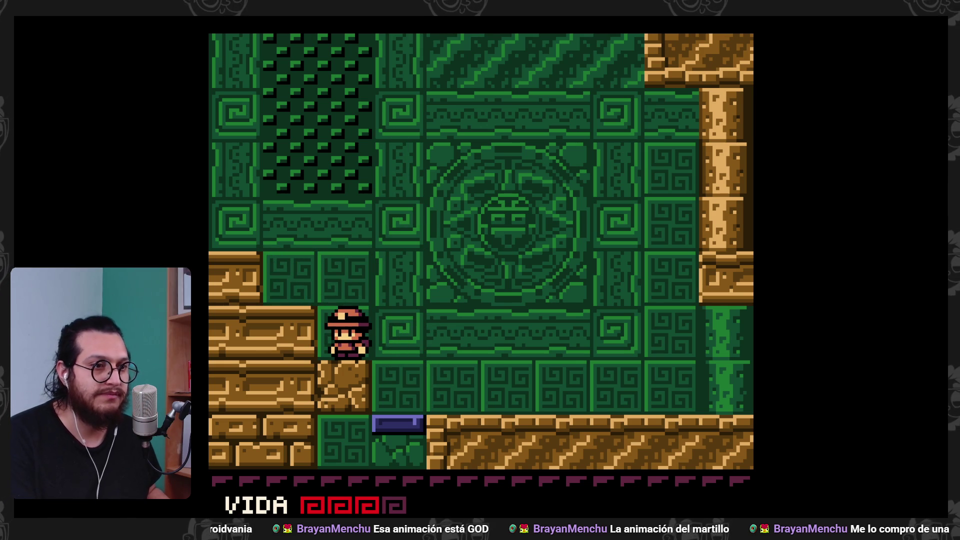
key(Right)
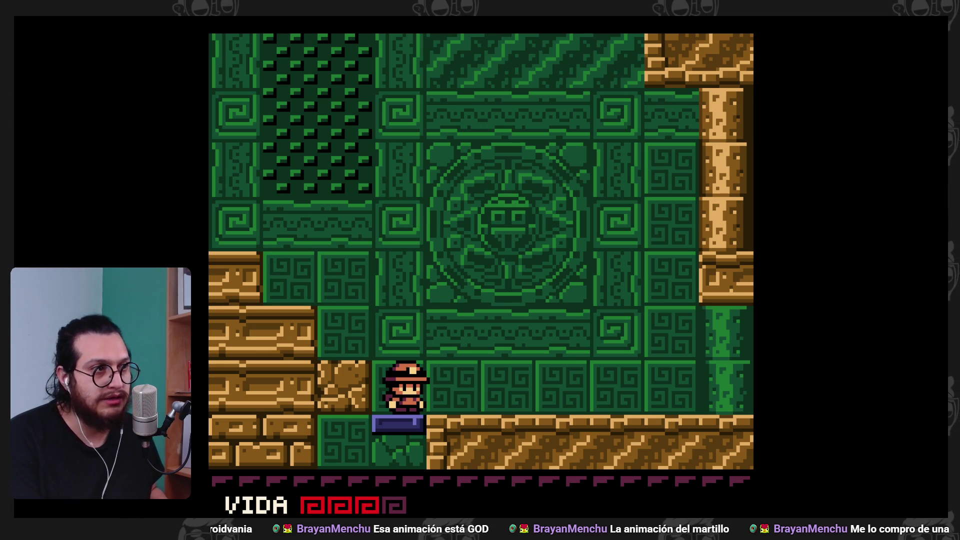
- Check the map from the pause screen, then smash the cracked block and attack the red-hooded figure
key(Return)
key(x)
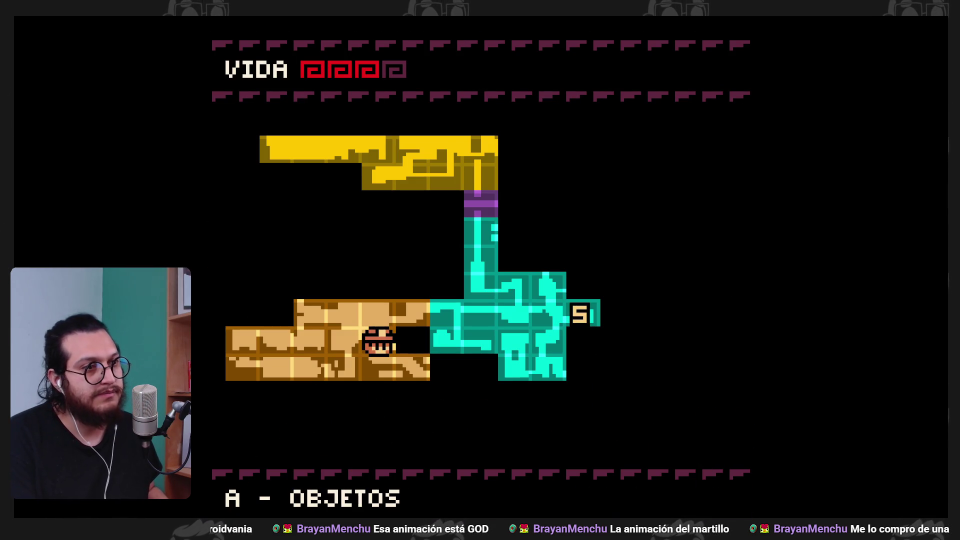
key(Return)
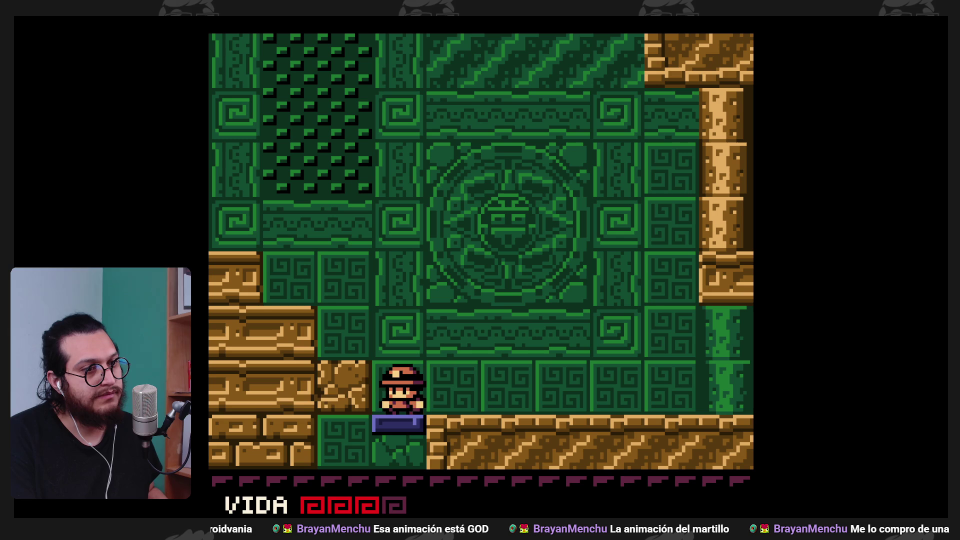
key(Right)
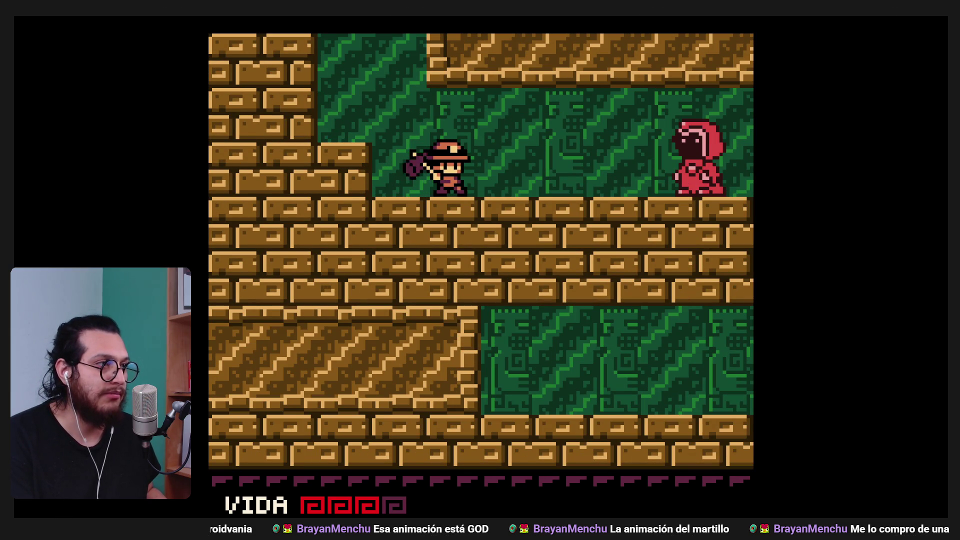
key(Right)
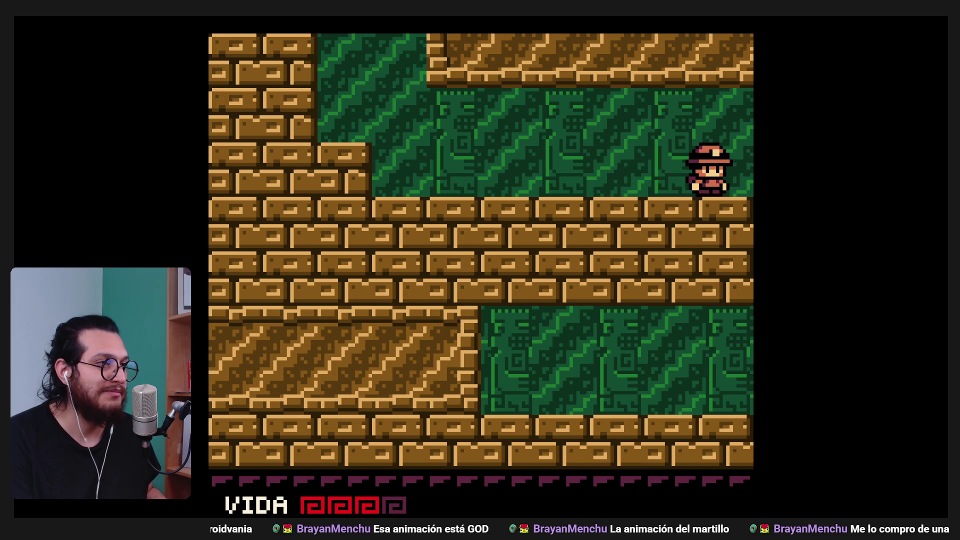
- Walk right through the following rooms until the tourist family cutscene begins
key(Right)
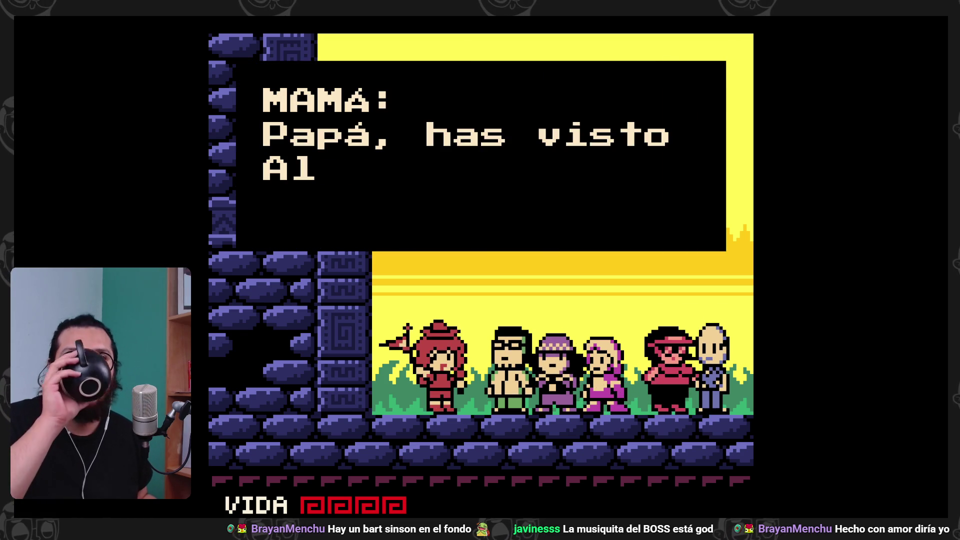
- Advance through the tourists' dialogue and the mysterious voice's red message to reach the coin chest
key(z)
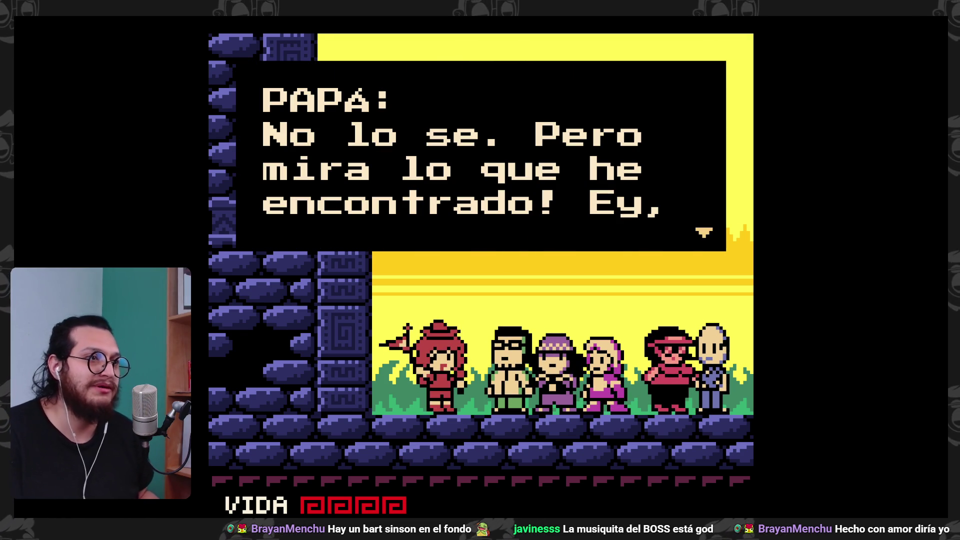
key(z)
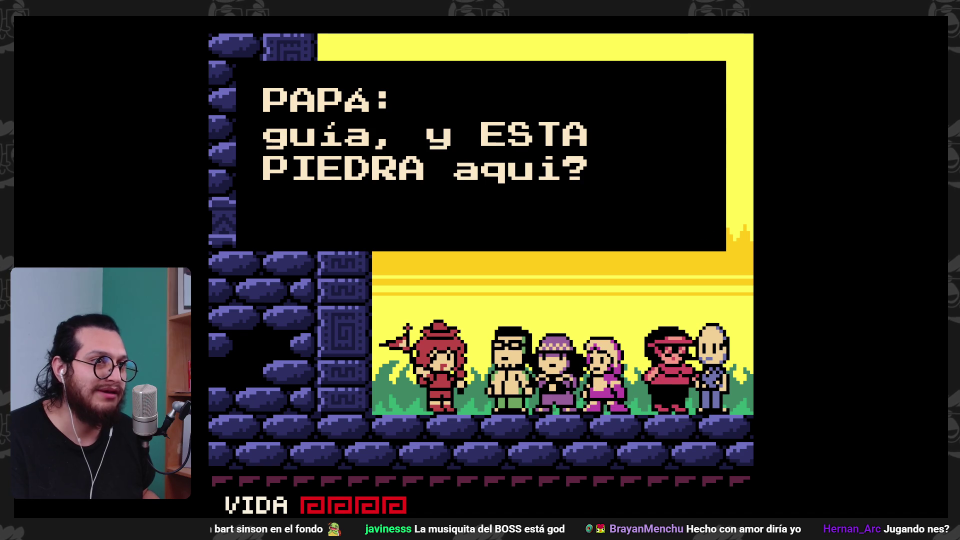
key(z)
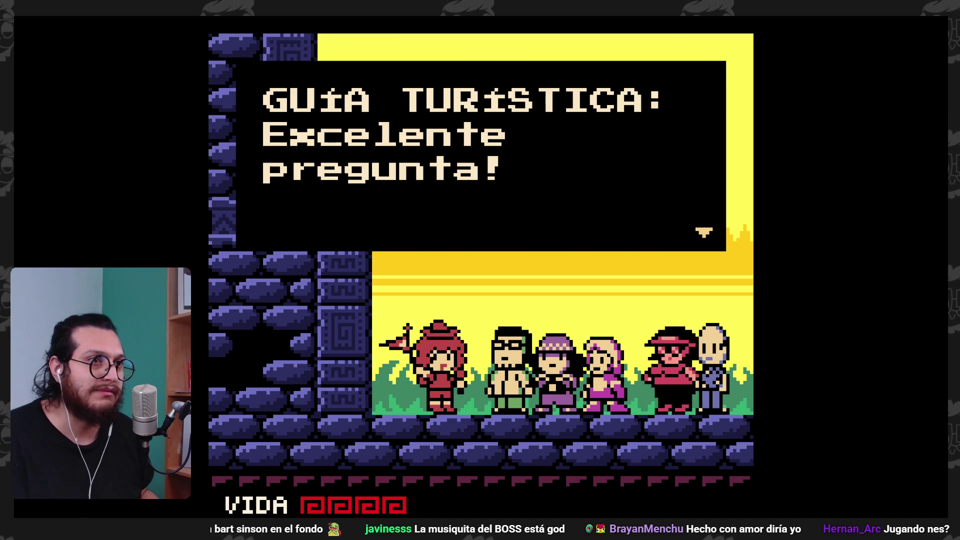
key(z)
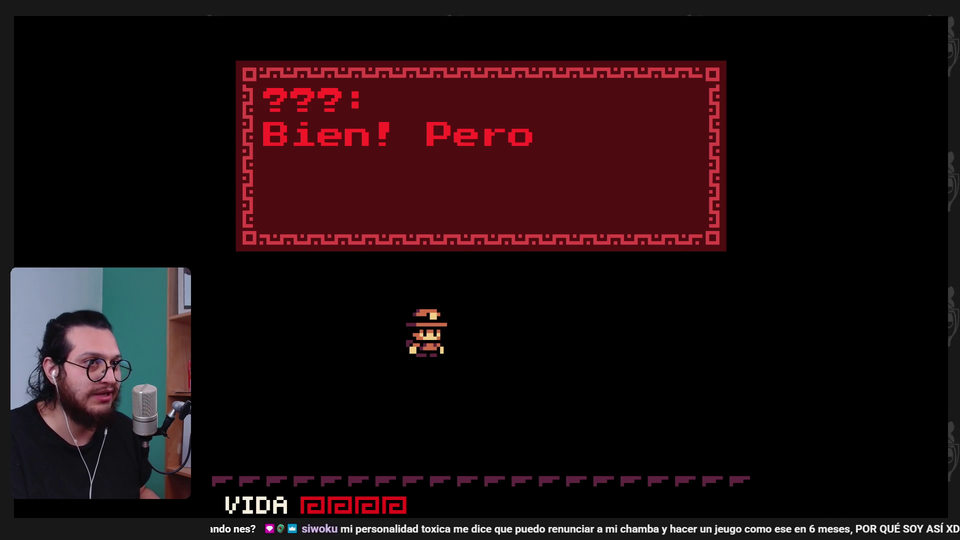
key(z)
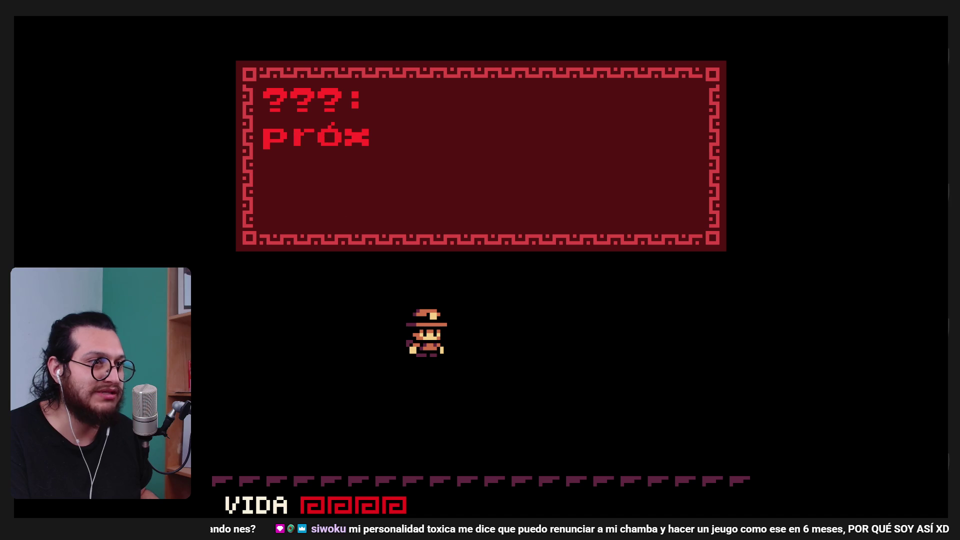
key(z)
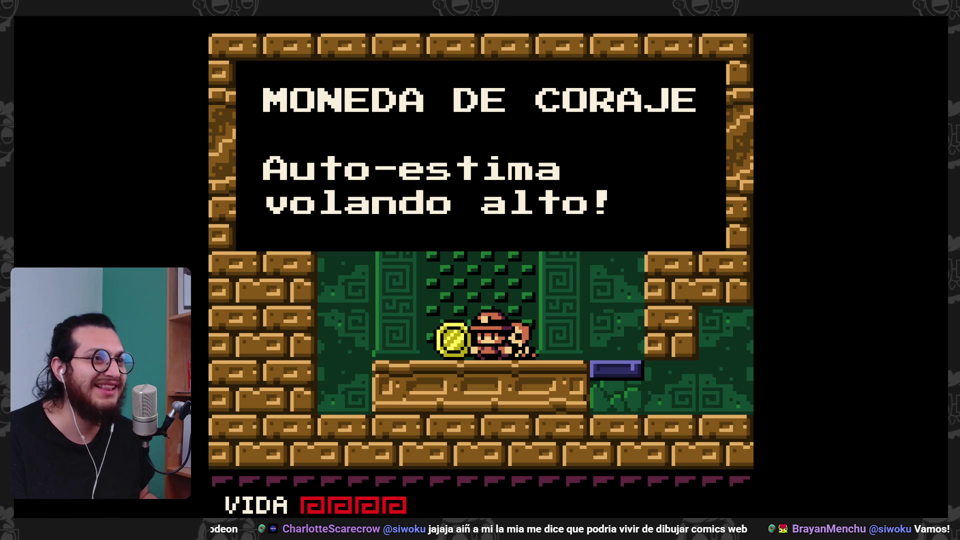
- Dismiss the coin and wall-climbing messages, climb the left vine wall, then leave the map screen
key(z)
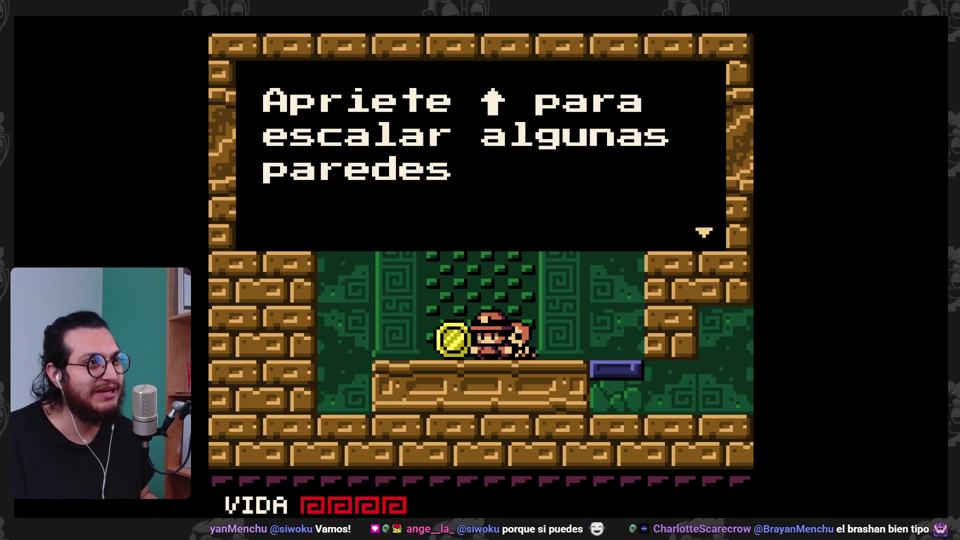
key(z)
key(Left)
key(Up)
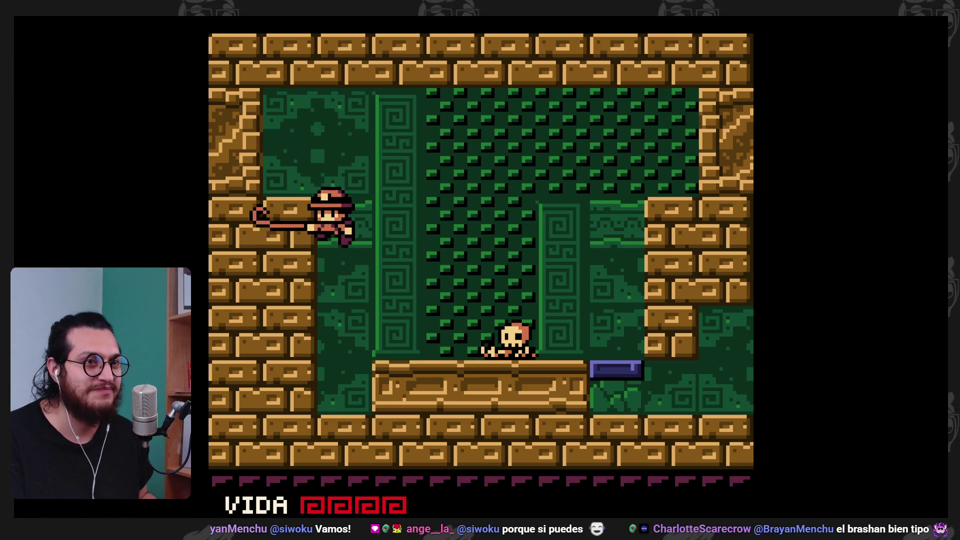
key(z)
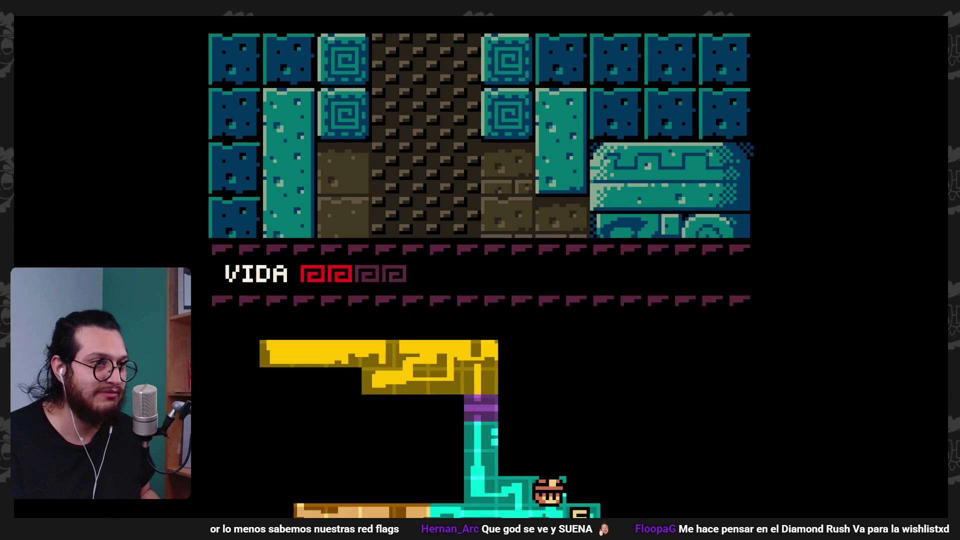
key(Escape)
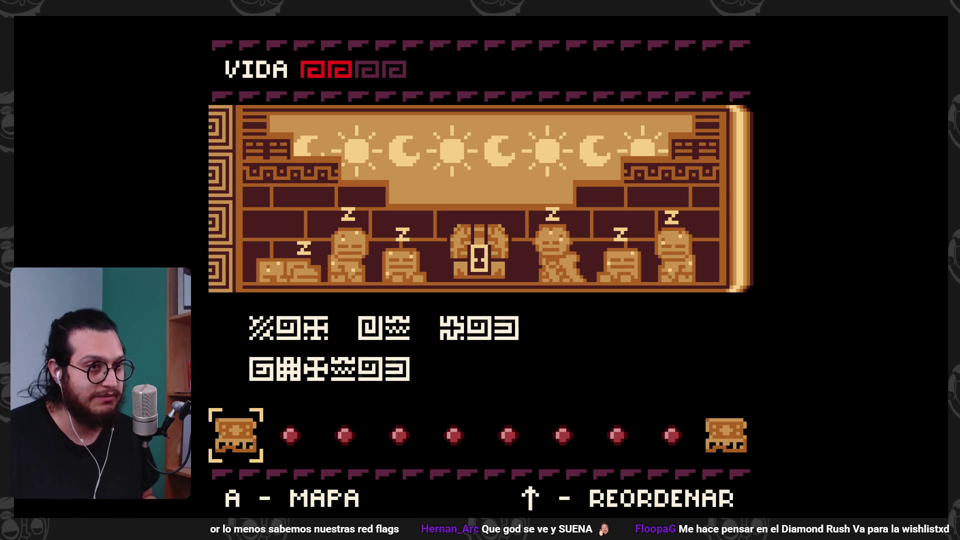
- Preview the rightmost panel's mural on the panel inventory screen
key(Left)
- Try lifting the first panel, view both murals, and briefly check the temple map
key(Right)
key(Up)
key(Down)
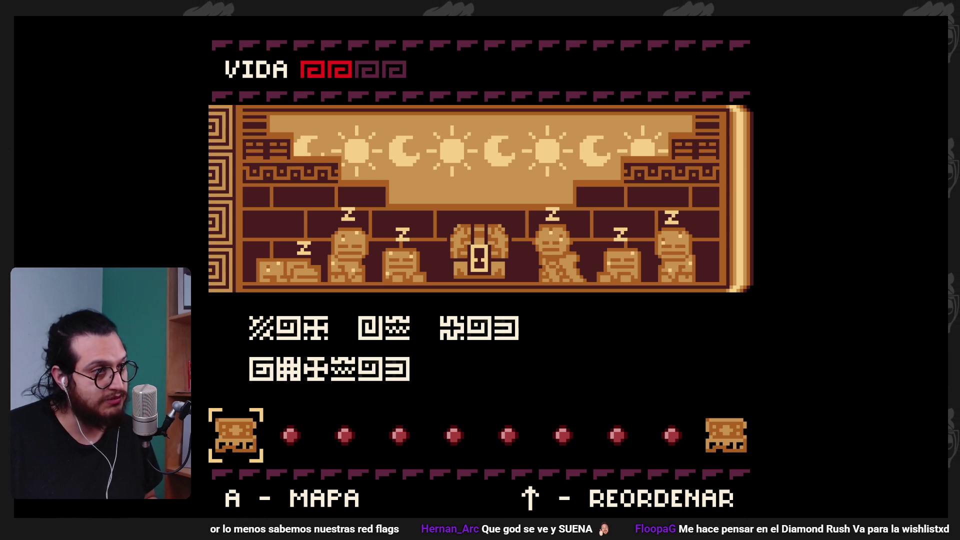
key(Left)
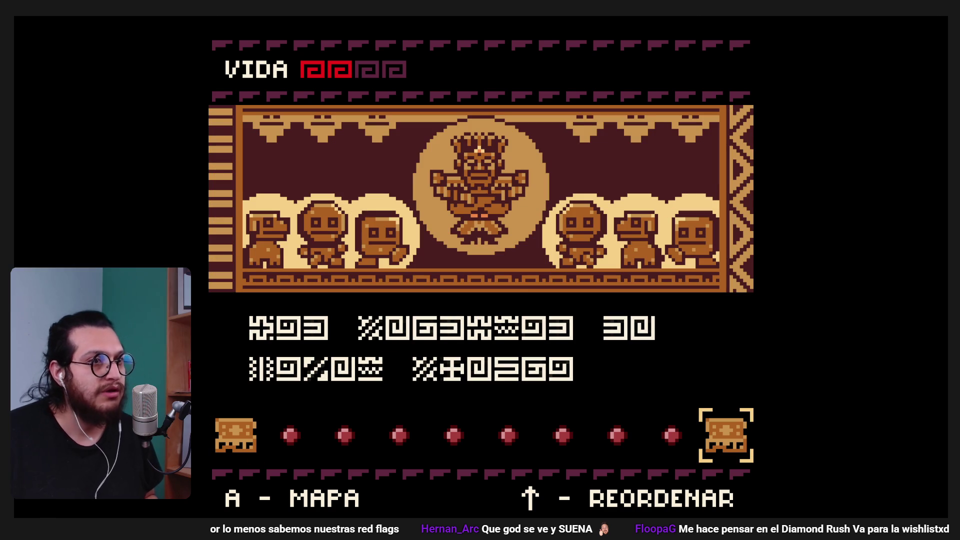
key(Right)
key(x)
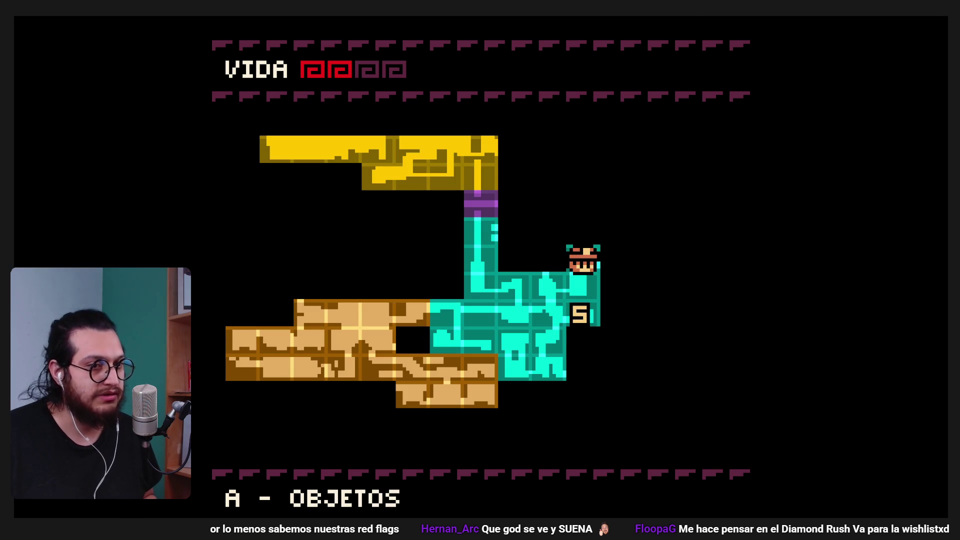
key(x)
key(x)
- Move the leftmost panel near the right end and set the other panel beside it
key(Up)
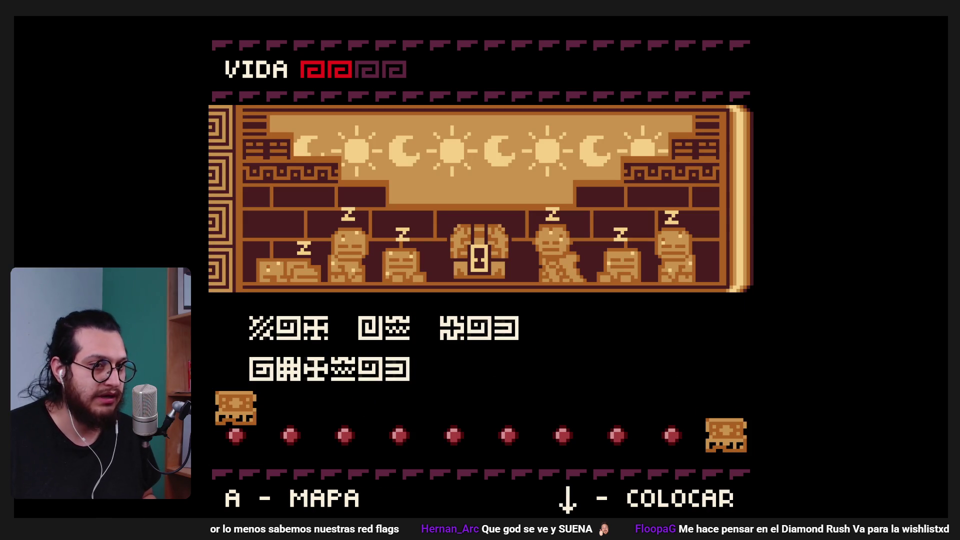
key(Down)
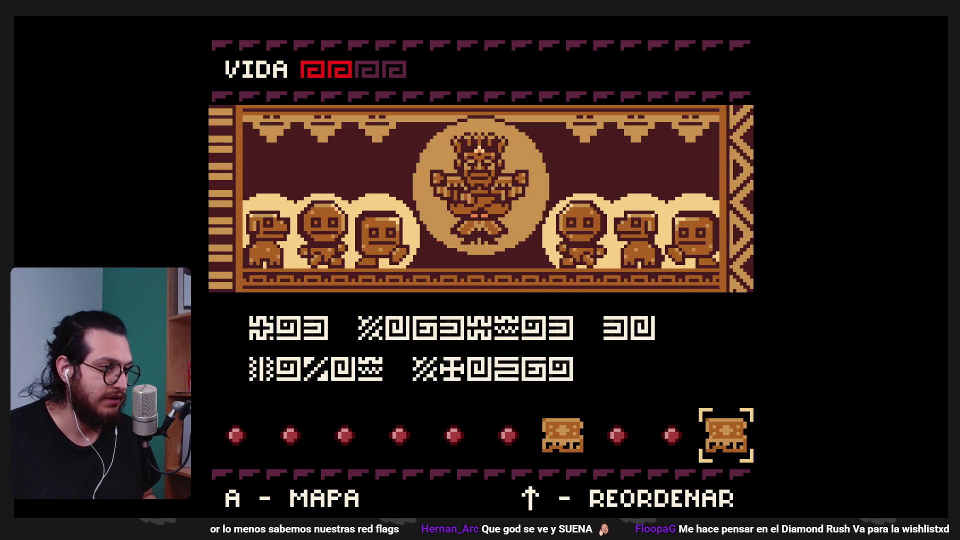
key(Right)
key(Up)
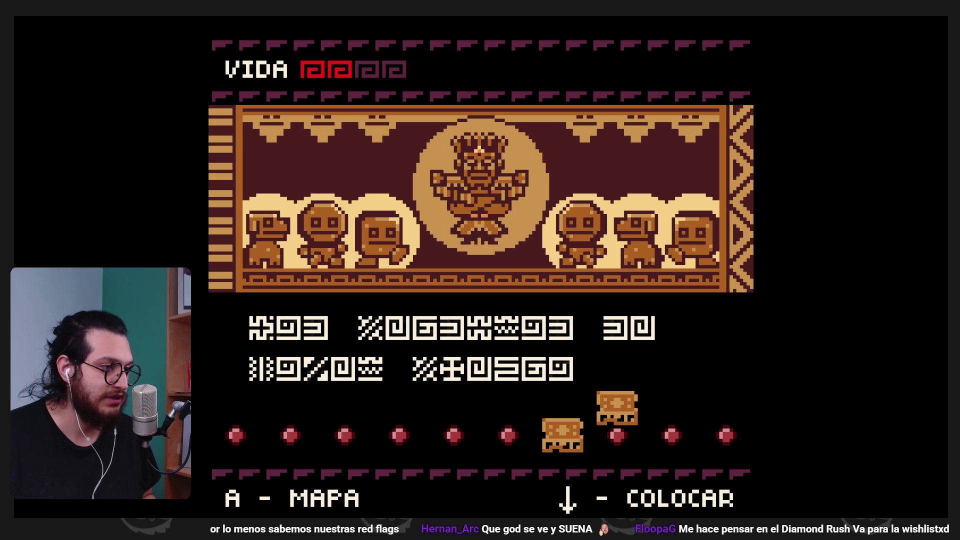
key(Down)
key(Left)
key(Right)
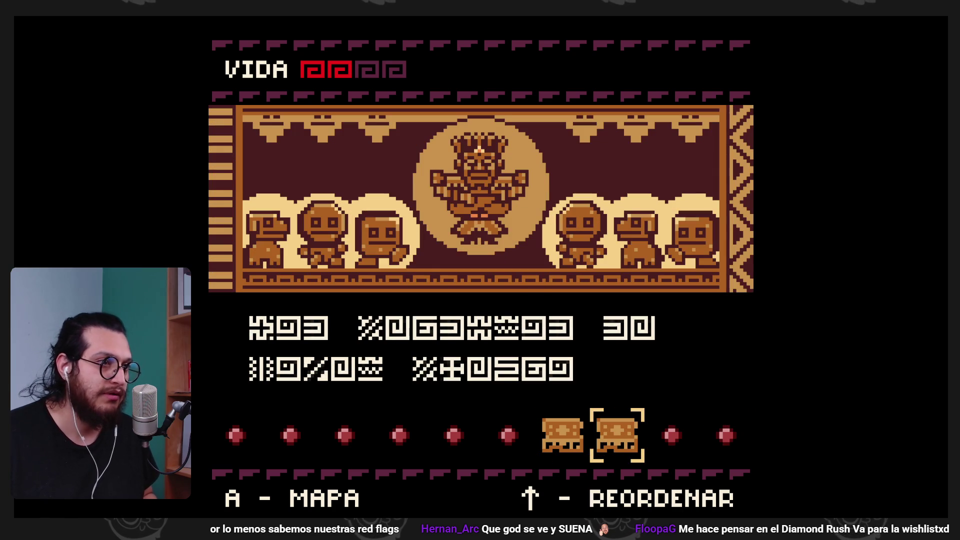
key(Left)
key(Right)
- Compare the left and right panels' murals once more, then close the panel screen
key(Left)
key(Right)
key(Left)
key(Right)
key(Left)
key(Right)
key(Escape)
- Climb the ledges, destroy the green block, push the sack block, and drop to the middle floor
key(Left)
key(Right)
key(z)
key(x)
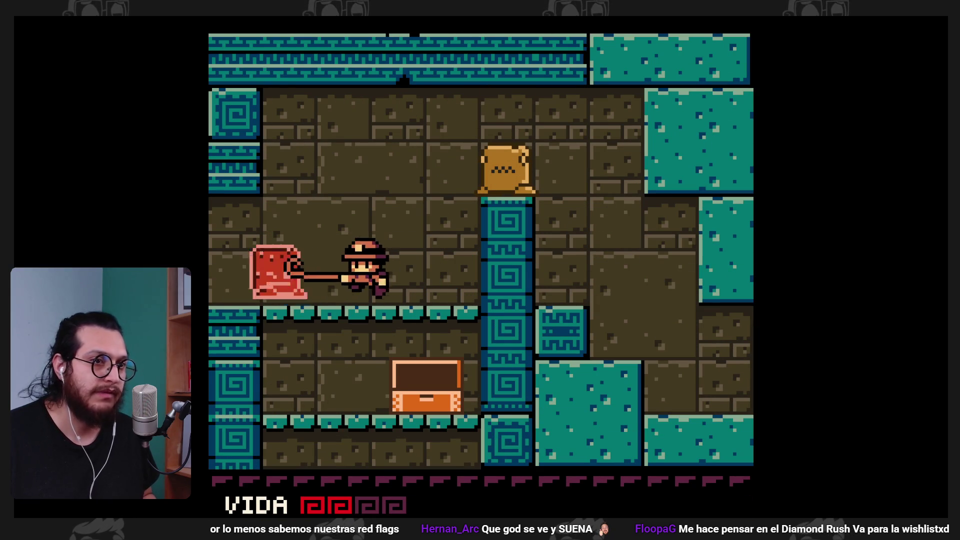
key(Right)
key(z)
key(x)
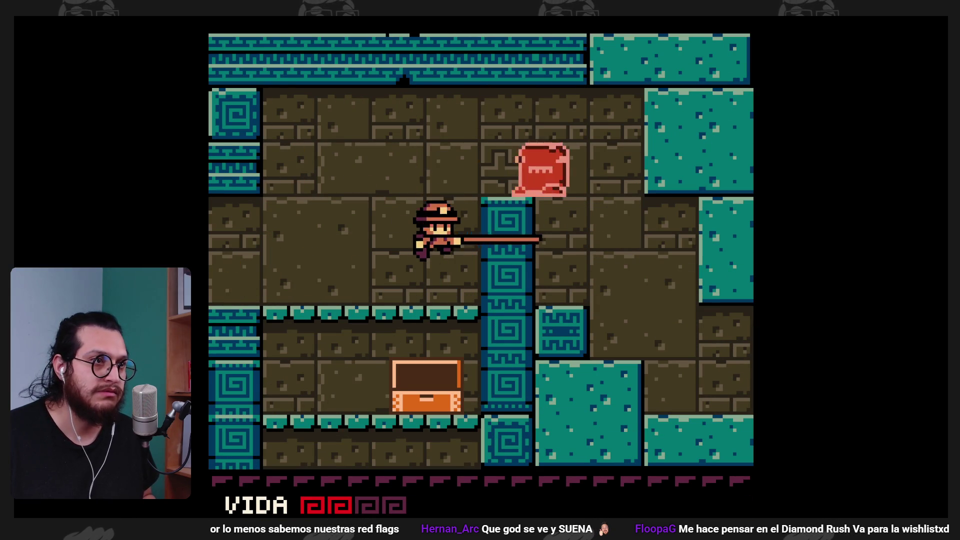
key(x)
key(Left)
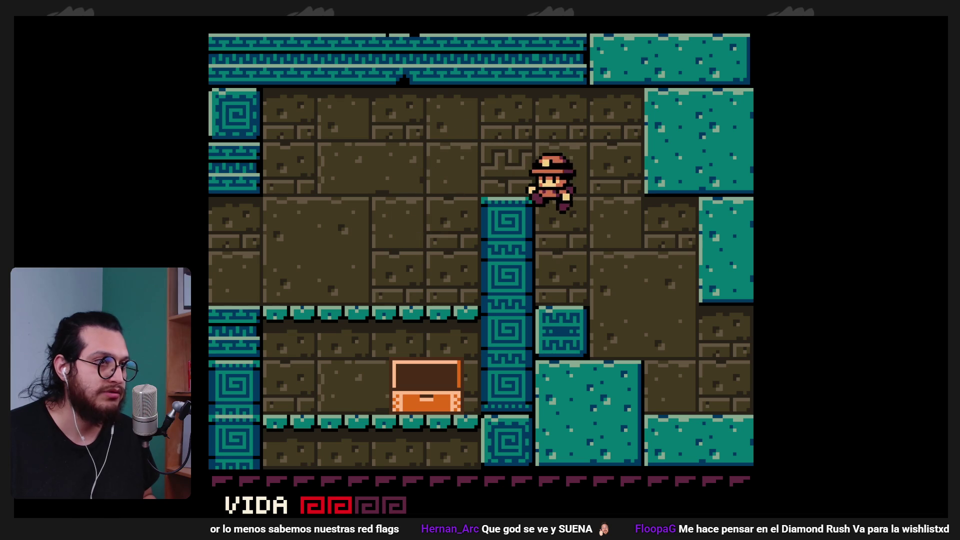
key(Left)
key(Left)
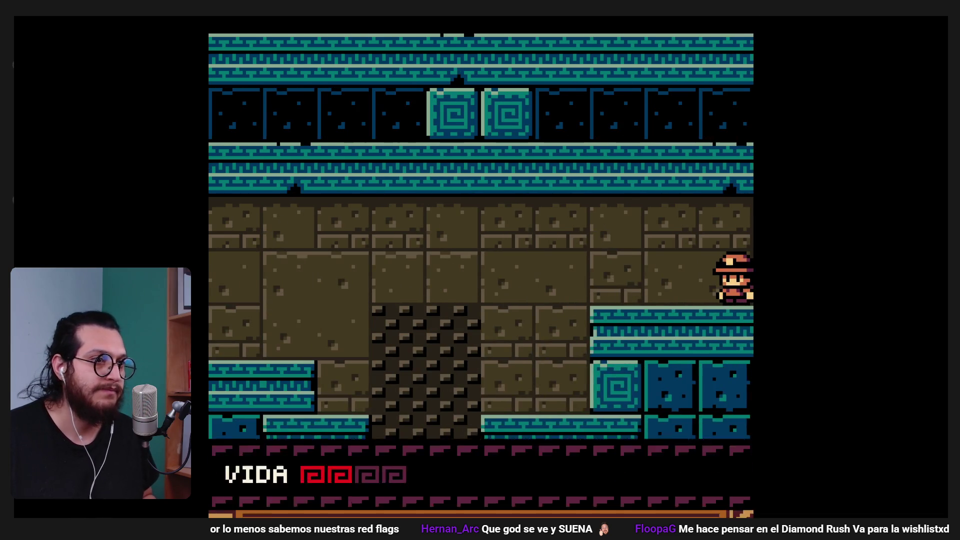
- Check the temple map from the pause screen and return to play
key(Return)
key(Return)
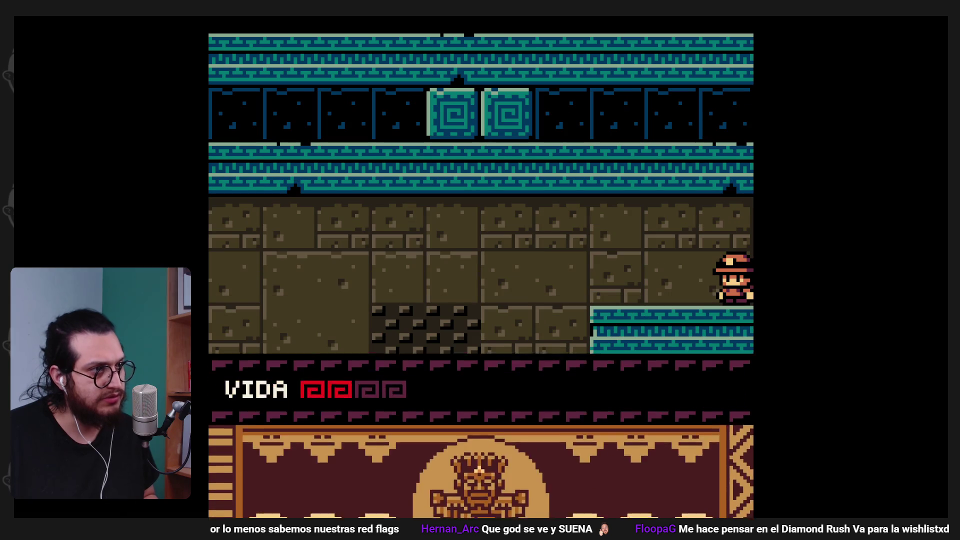
key(Return)
key(x)
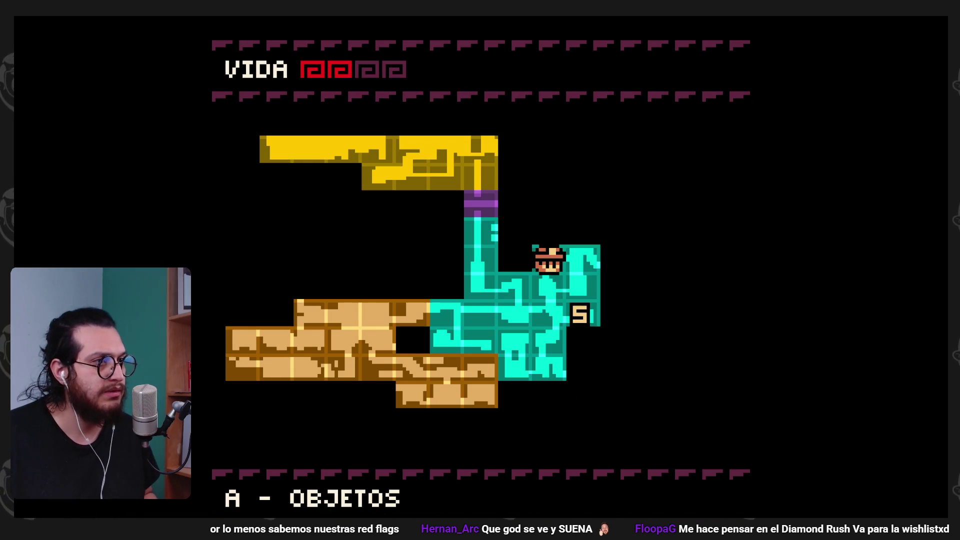
key(Return)
key(Left)
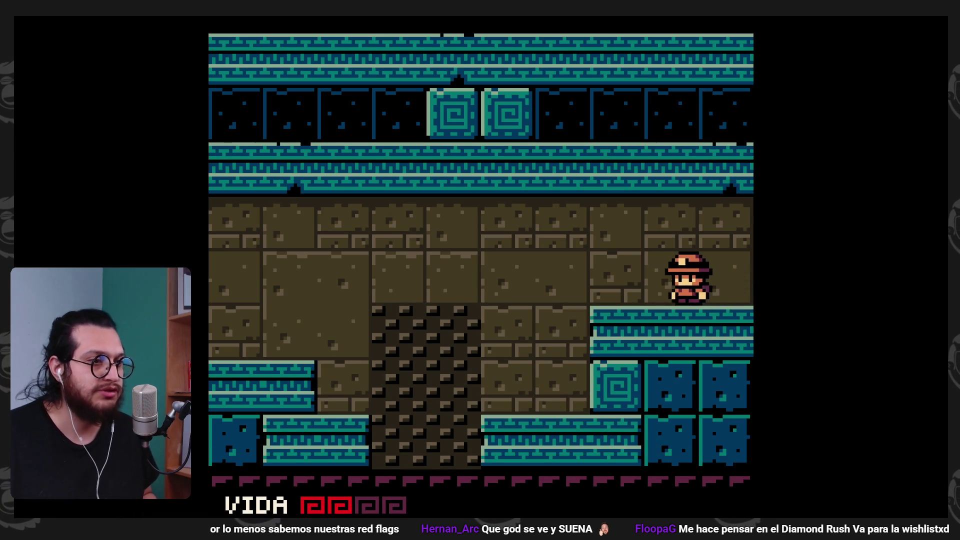
- Pass through the next rooms, briefly revisit the chest room, and head up-left into a new chamber
key(Right)
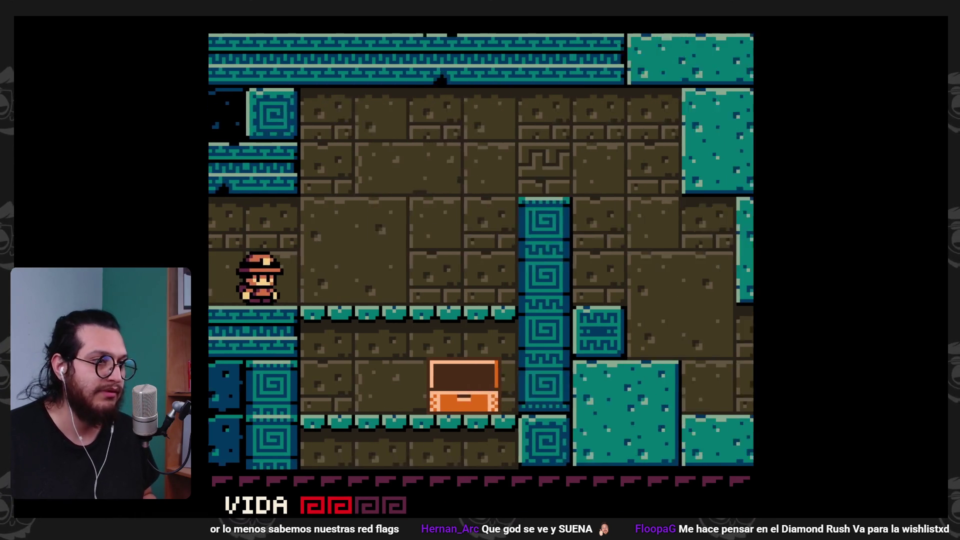
key(Up)
key(Right)
key(Down)
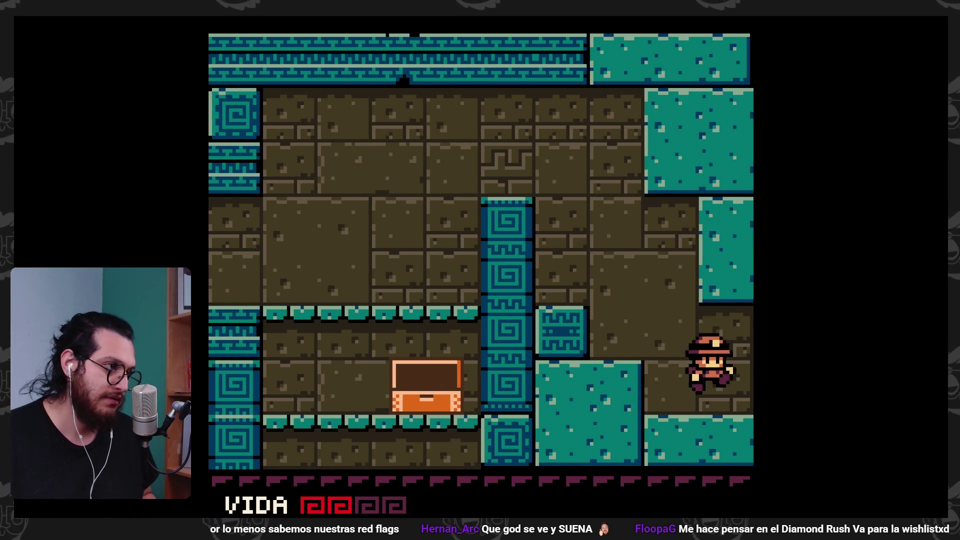
key(Left)
key(Left)
key(Up)
key(Up)
key(Up)
key(Right)
key(Left)
key(Up)
key(Left)
- Work down and left through the first room along the bottom row, whipping to the left
key(Down)
key(Down)
key(Left)
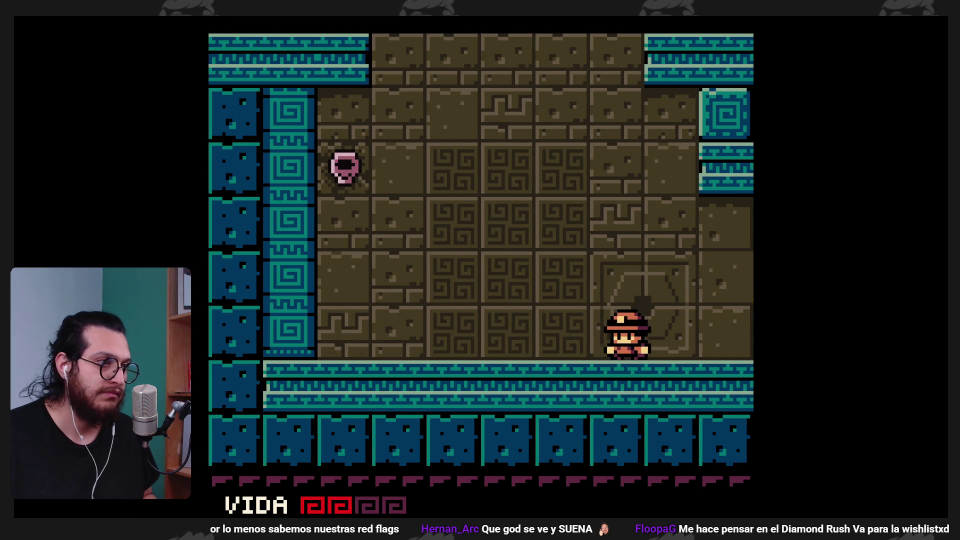
key(Up)
key(Down)
key(Left)
key(Down)
key(x)
key(Right)
key(Down)
key(Left)
- Whip to the right and head right out into the next room
key(Down)
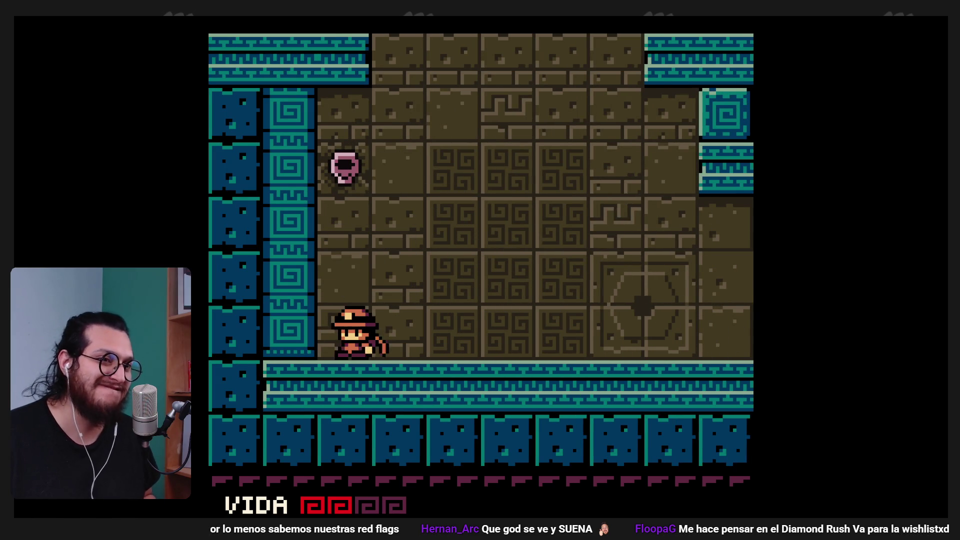
key(Up)
key(Right)
key(x)
key(Right)
key(Down)
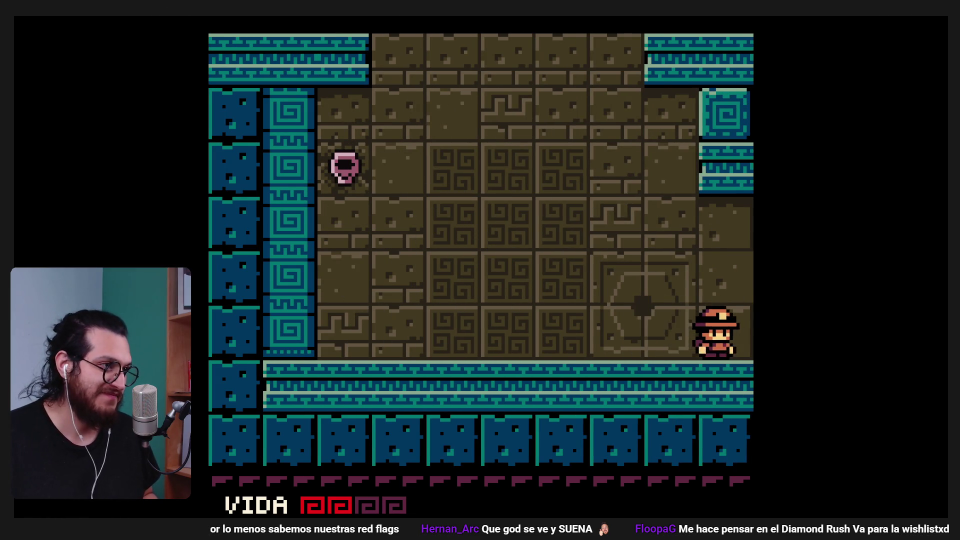
key(Right)
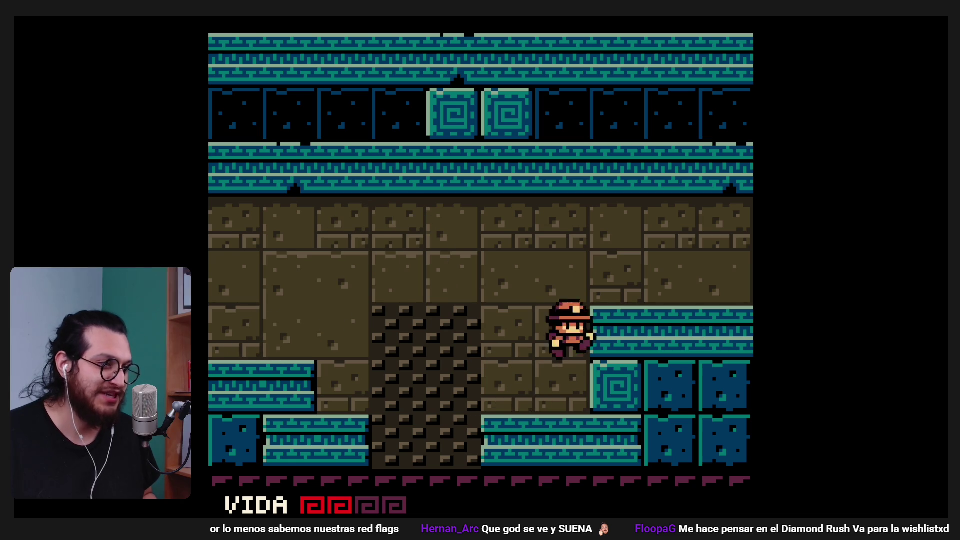
- Drop to the lower floor and whip the block-faced enemy until it is destroyed
key(Down)
key(x)
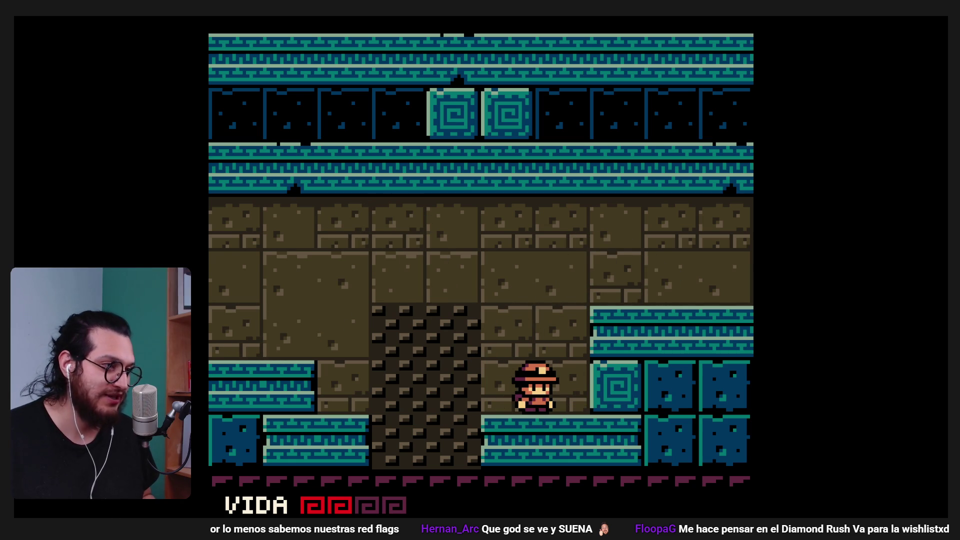
key(Right)
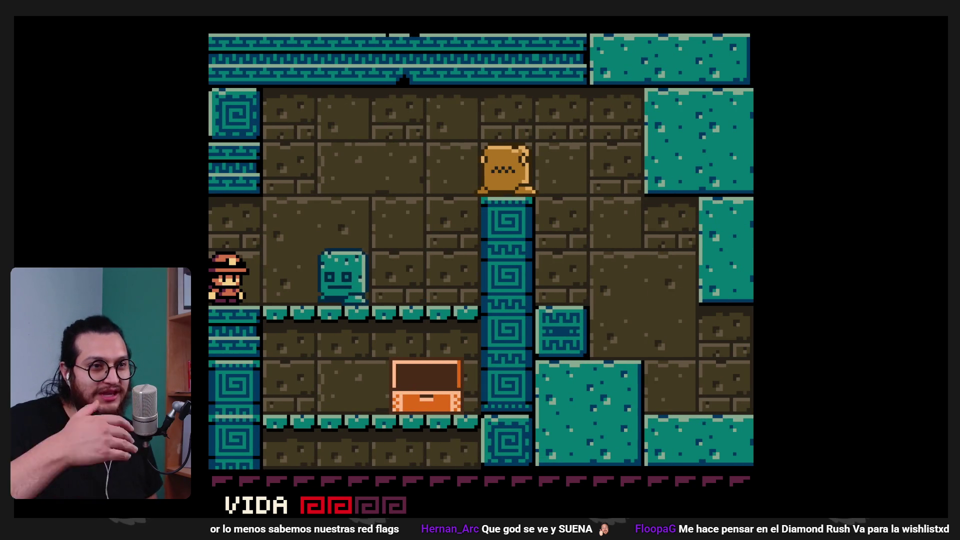
key(x)
key(x)
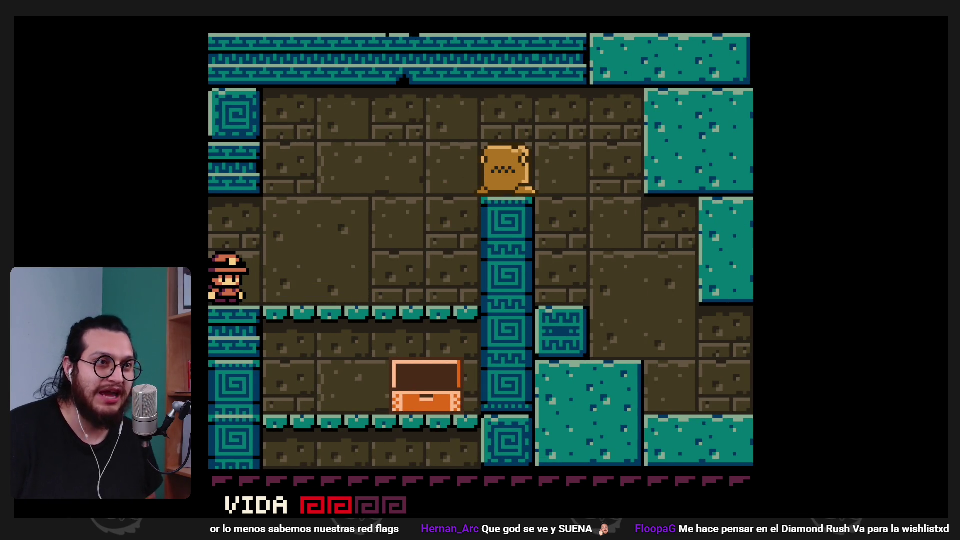
- Jump and whip the totem repeatedly to destroy it, then continue right into the mossy room
key(Right)
key(z)
key(x)
key(z)
key(x)
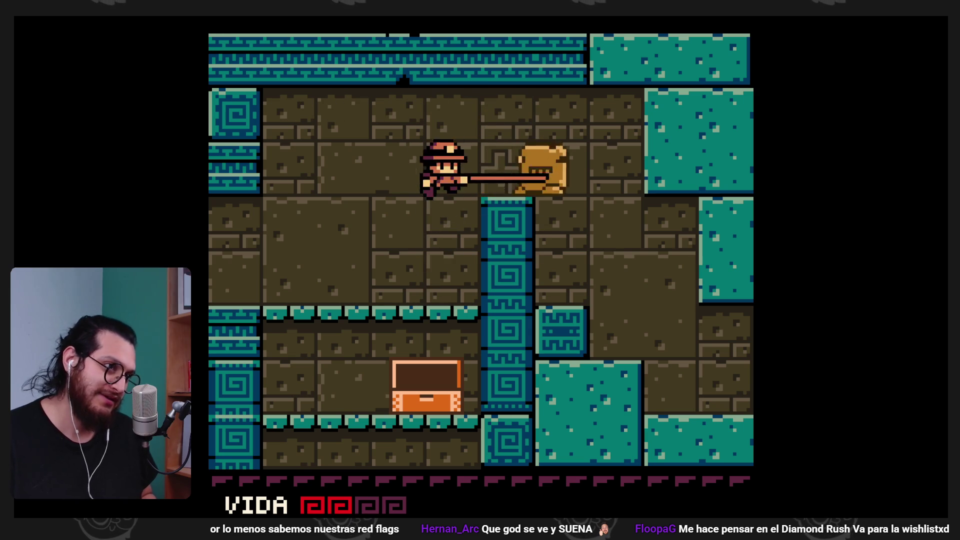
key(Right)
key(z)
key(x)
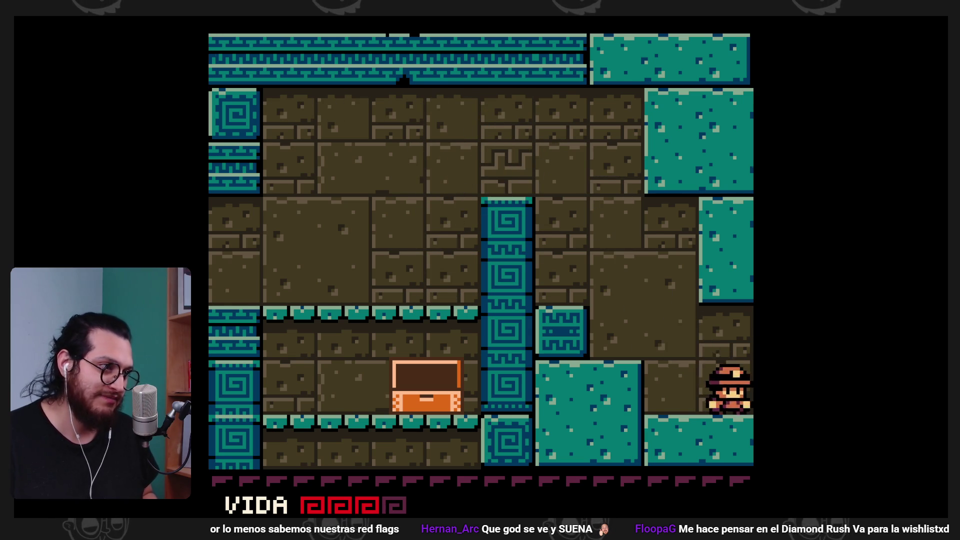
key(Right)
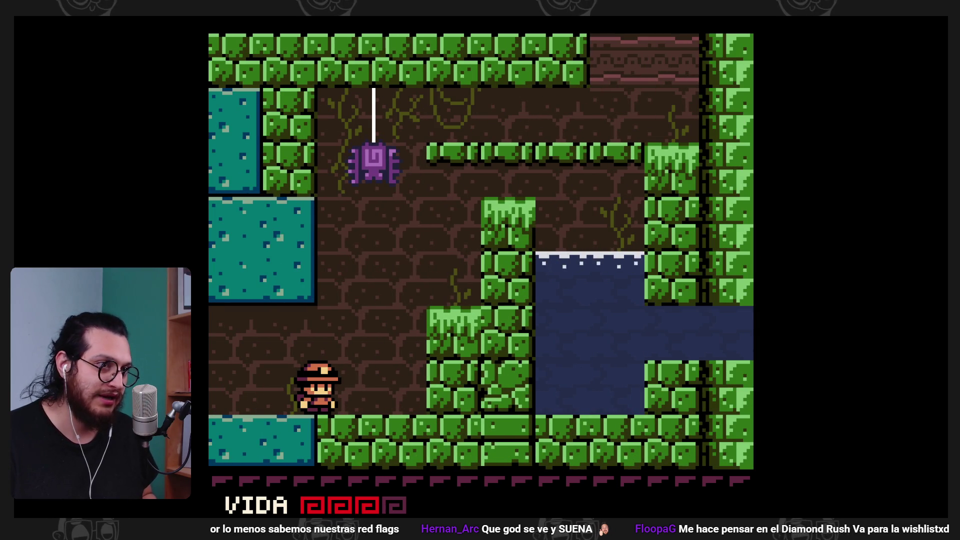
- Whip and jump-attack the mossy room's spider until it is destroyed
key(Left)
key(Right)
key(x)
key(Right)
key(Right)
key(Left)
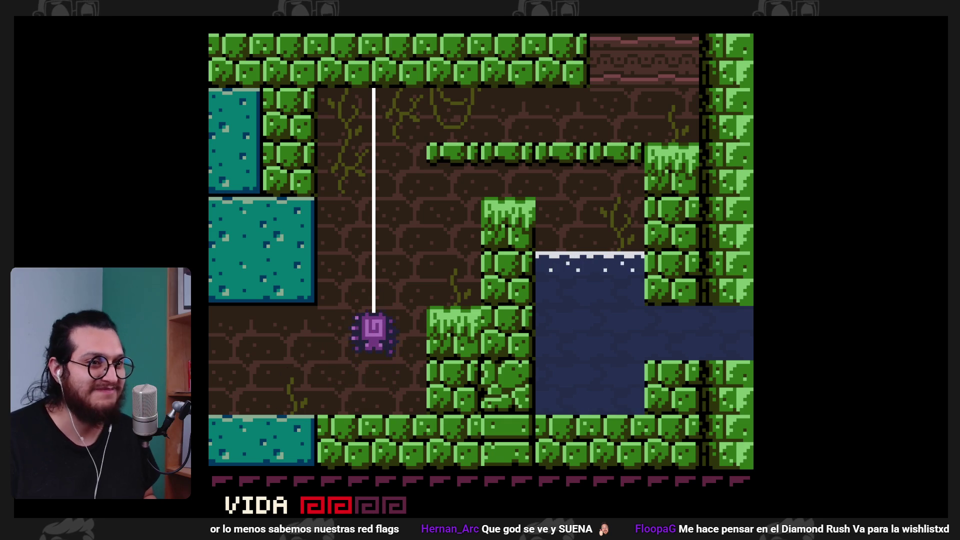
key(z)
key(Right)
key(x)
key(Right)
key(Left)
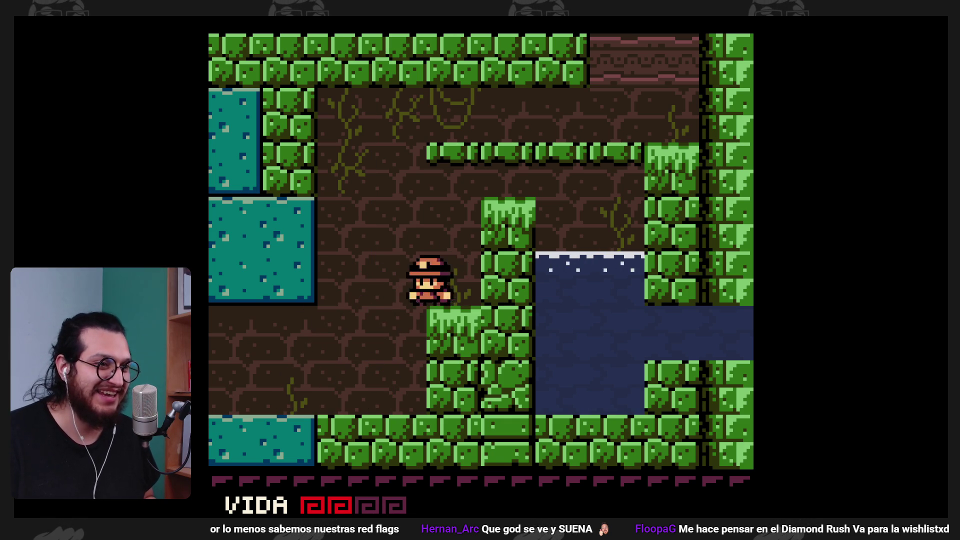
key(Right)
key(x)
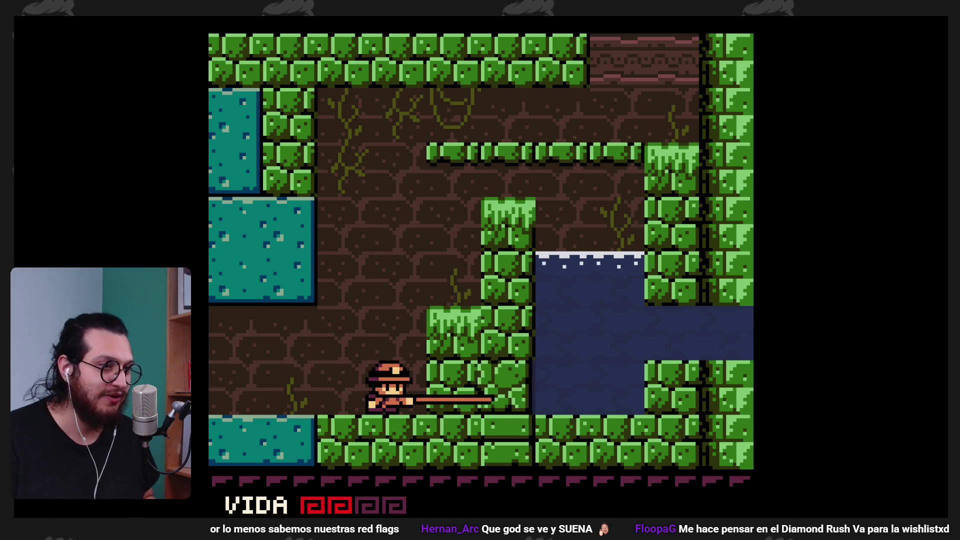
- Jump up onto the thin grass ledge and run right along it
key(Left)
key(Right)
key(z)
key(Left)
key(z)
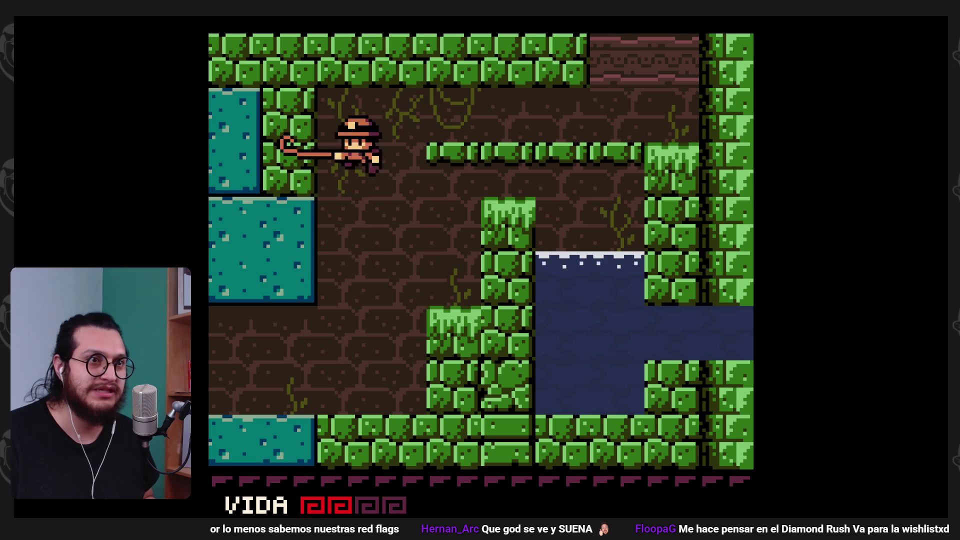
key(Right)
key(z)
key(Right)
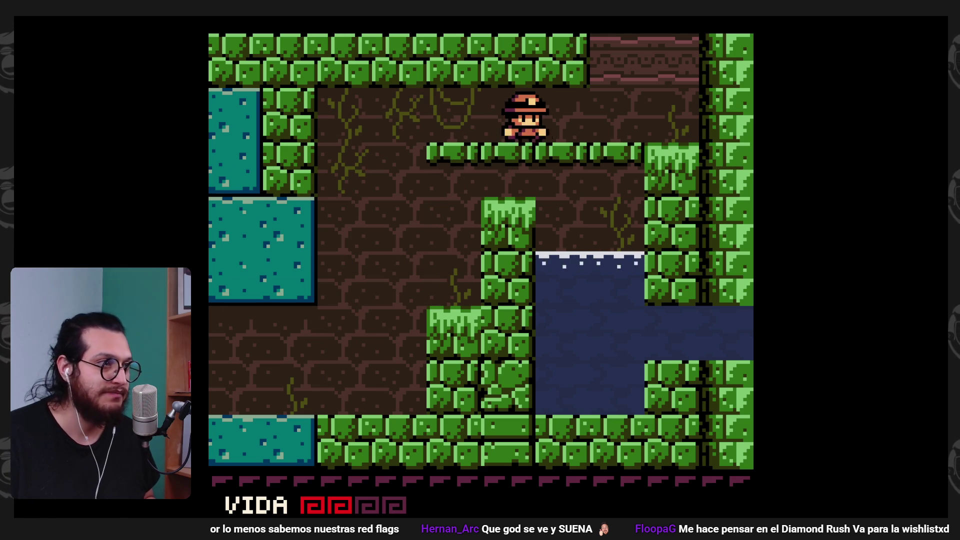
- Jump into the room above and whip the dropping and hanging spiders
key(z)
key(z)
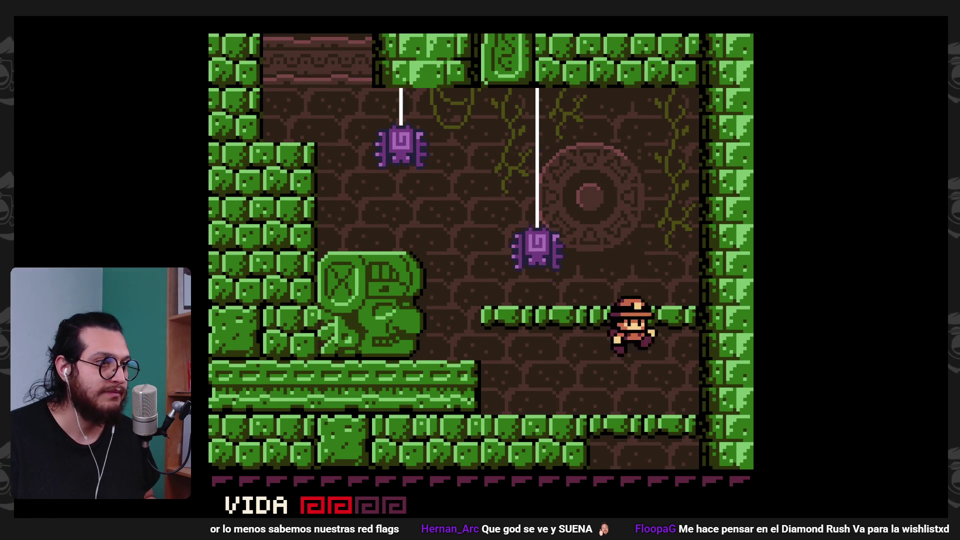
key(x)
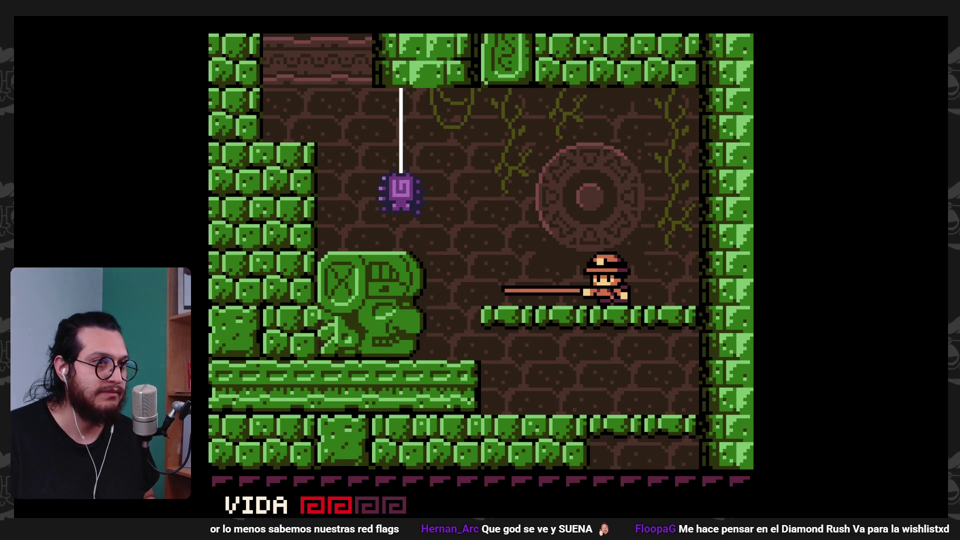
key(z)
key(Left)
key(x)
key(x)
- Jump across onto the right platform and whip to the right
key(z)
key(Right)
key(z)
key(Left)
key(Right)
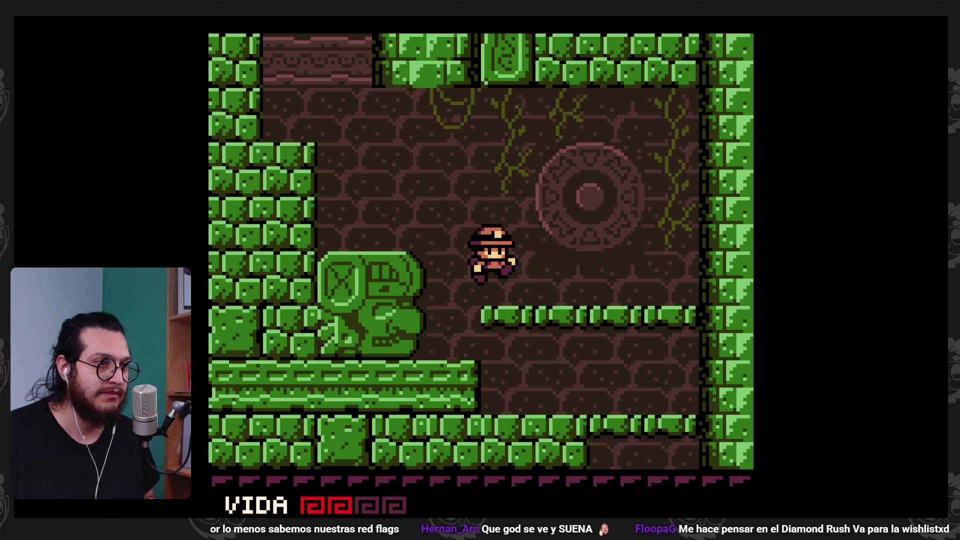
key(Right)
key(x)
- Jump back up-left onto the upper-left stone ledge
key(Left)
key(z)
key(Right)
key(Left)
key(z)
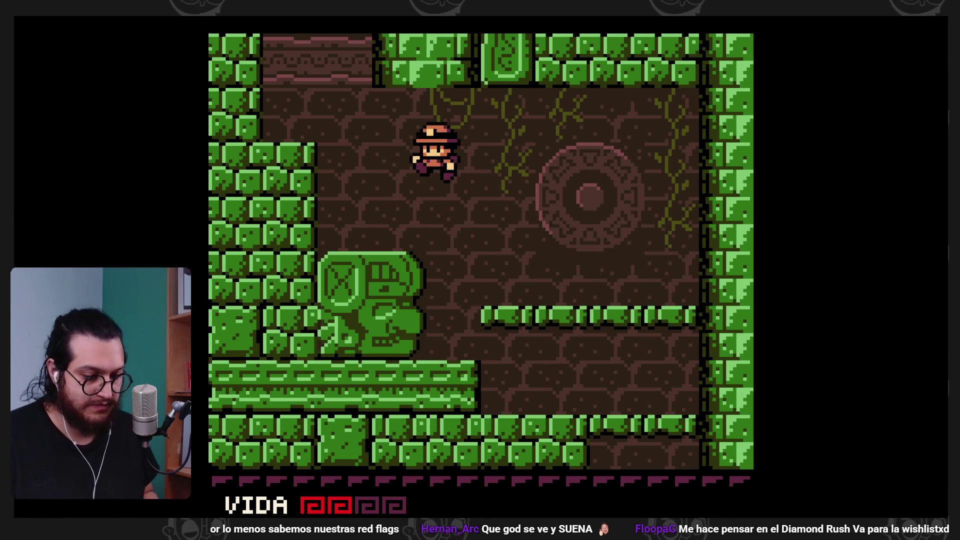
key(z)
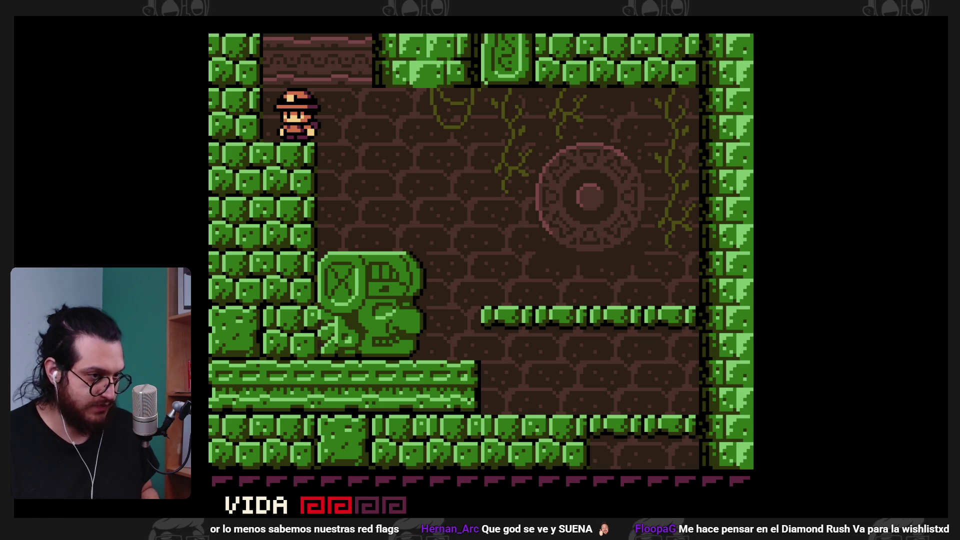
- Jump through the ceiling opening, whip the enemy and flip the coin switch to swap the blocks
key(z)
key(Right)
key(x)
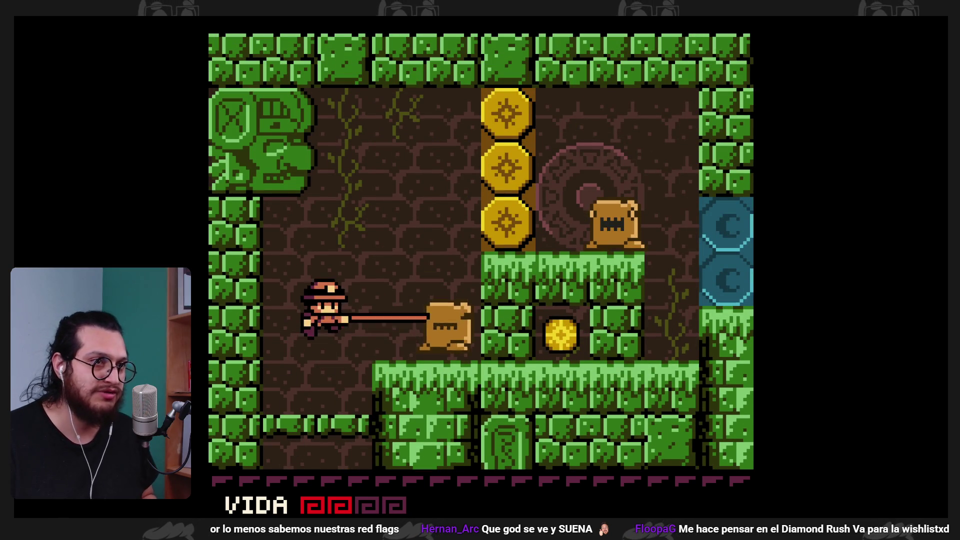
key(z)
key(Right)
key(x)
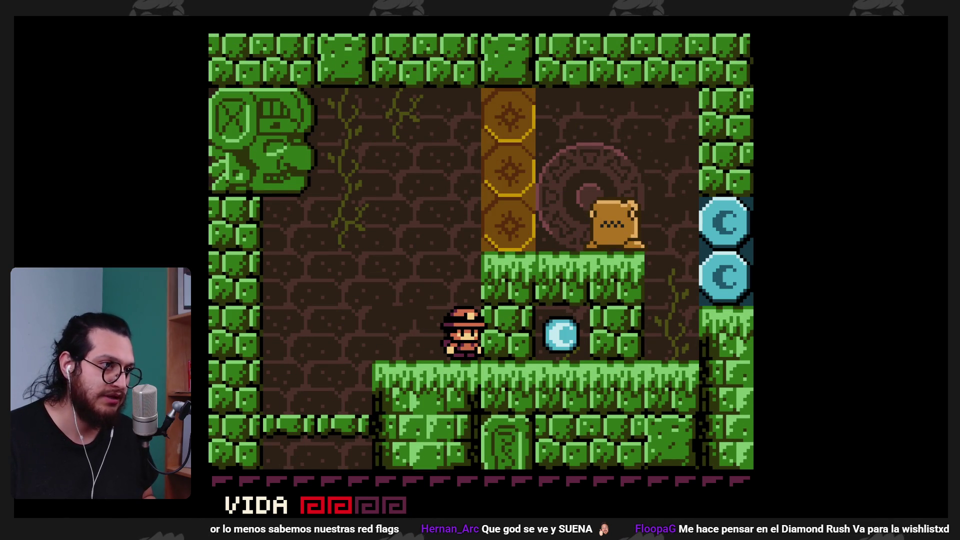
- Whip the enemy on the upper grass ledge, then drop back to the lower floor
key(z)
key(Right)
key(x)
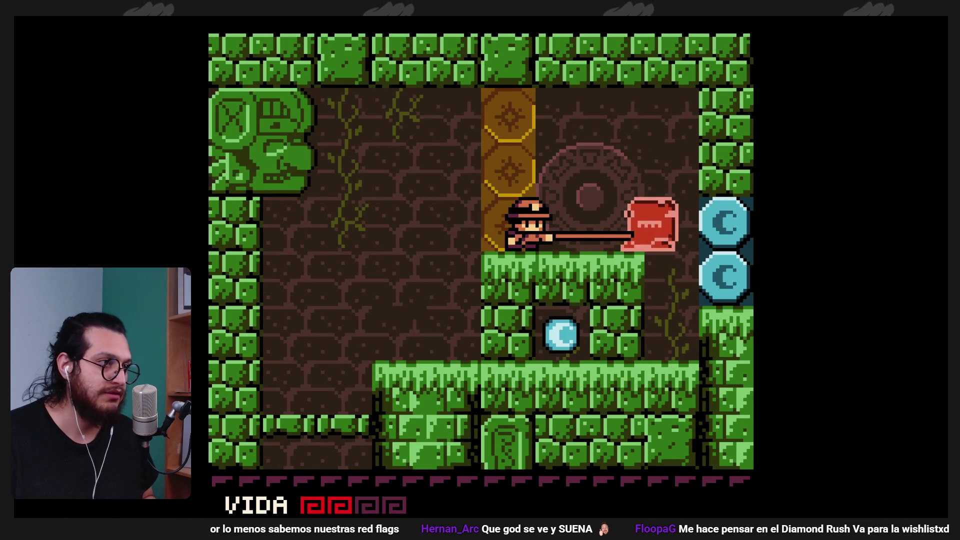
key(z)
key(Left)
key(x)
key(Right)
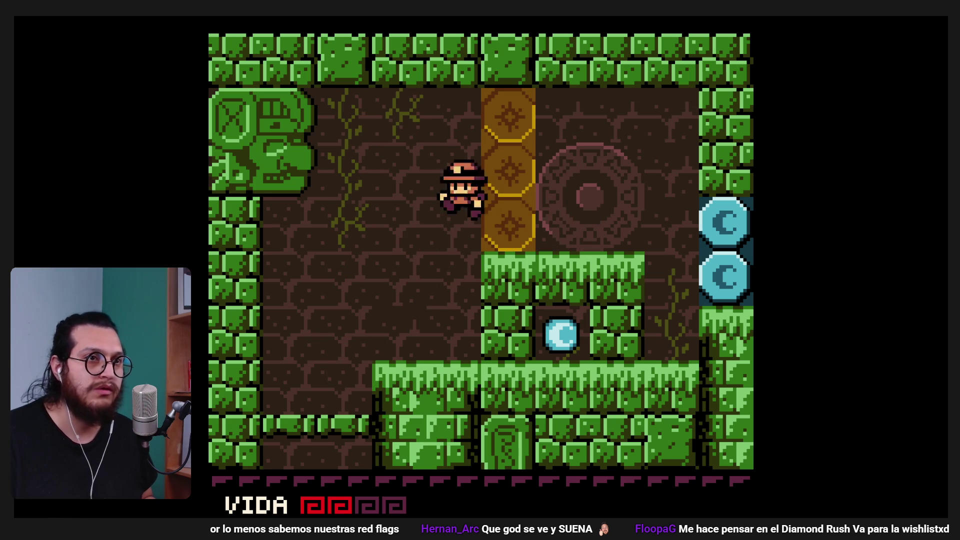
- Check the pause map, then cross right over the grass ledge into the next room
key(Return)
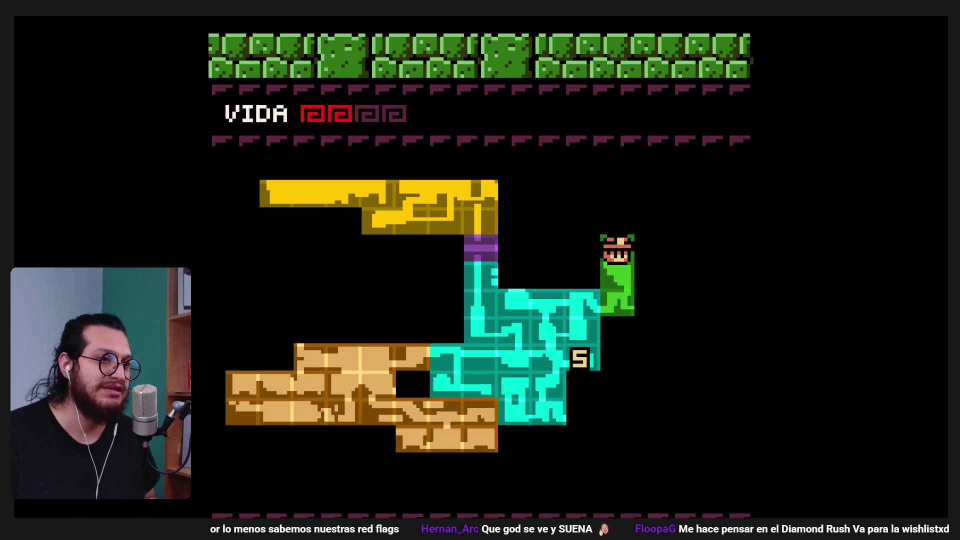
key(Return)
key(Right)
key(z)
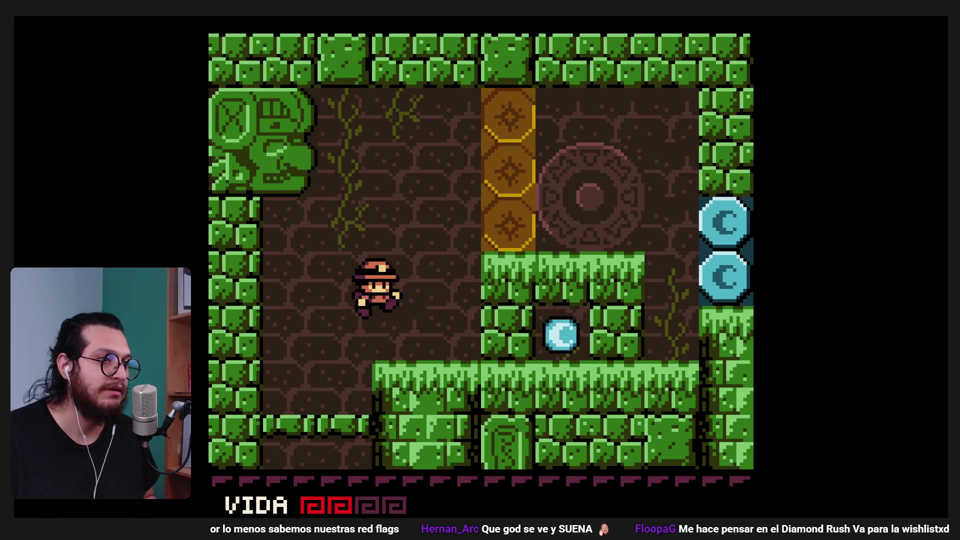
key(Right)
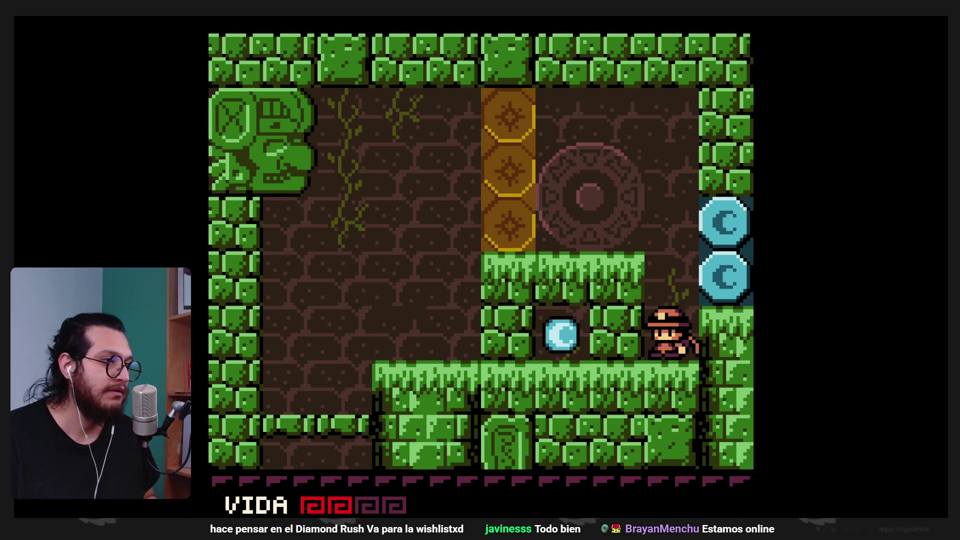
key(Left)
key(Right)
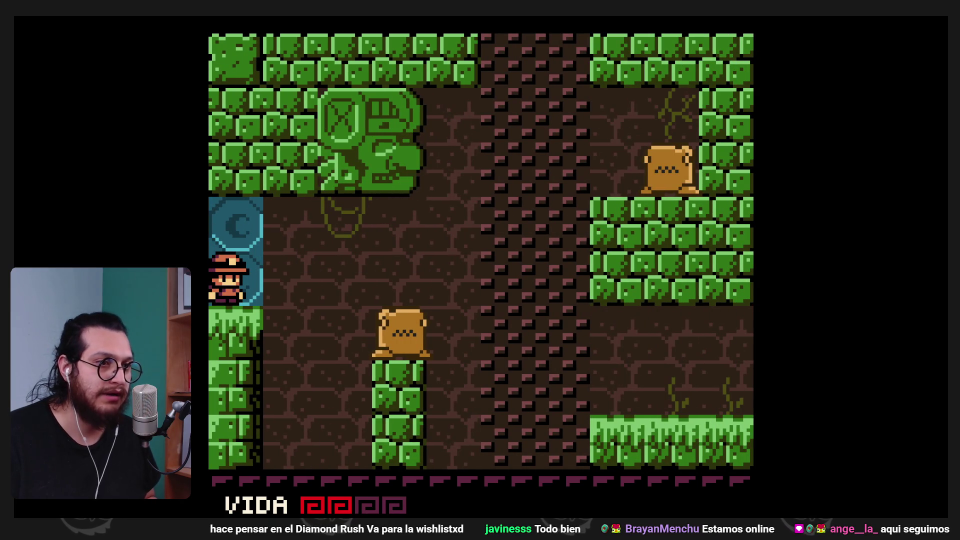
- Thrust the spear to the right, drop into the room below and turn the ghost into a platform
key(x)
key(Right)
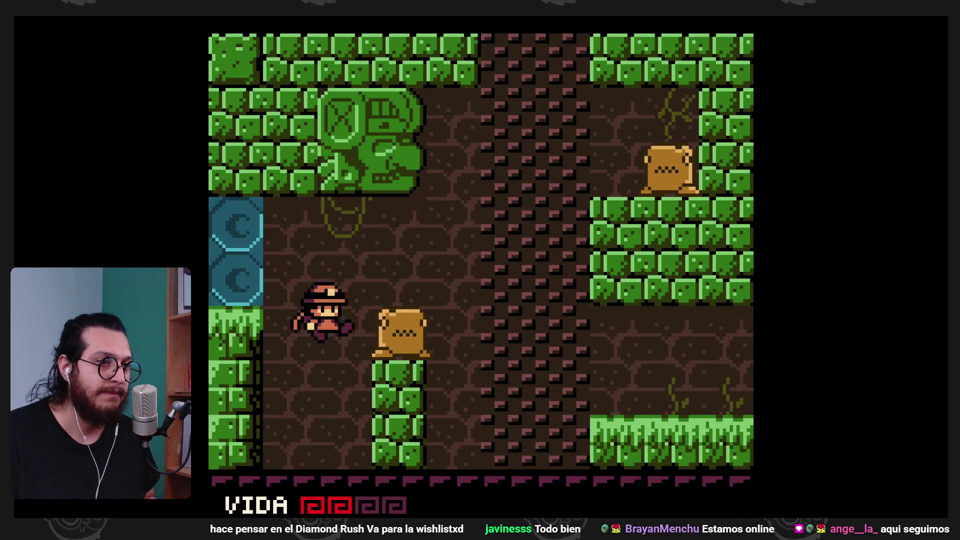
key(x)
key(Left)
key(Right)
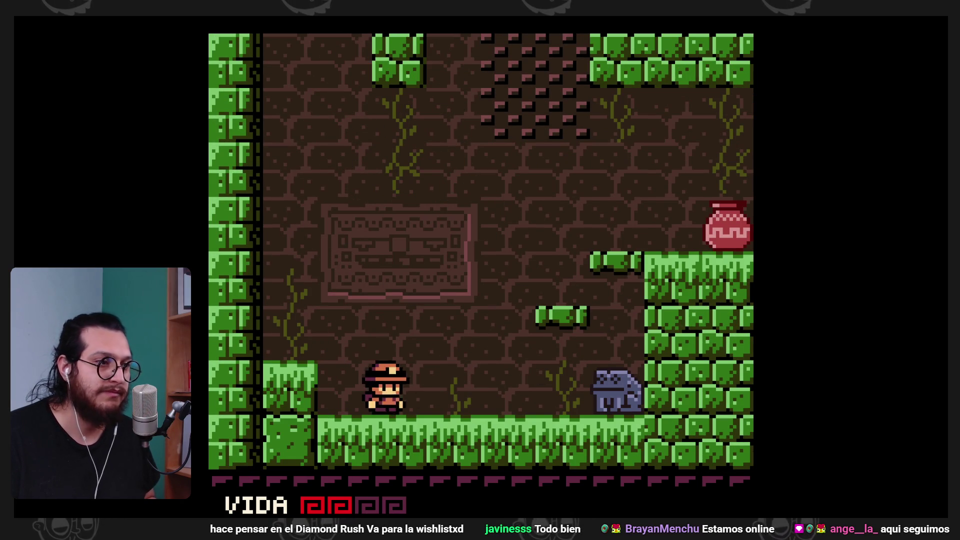
key(x)
- Jump up and smash the clay pot with the spear, then exit right
key(Left)
key(Right)
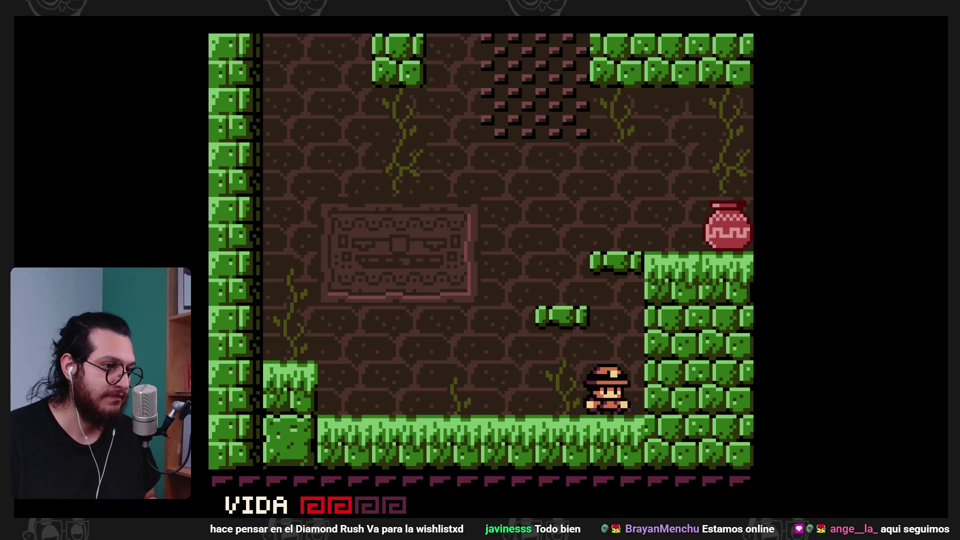
key(Left)
key(x)
key(z)
key(Right)
key(Right)
key(x)
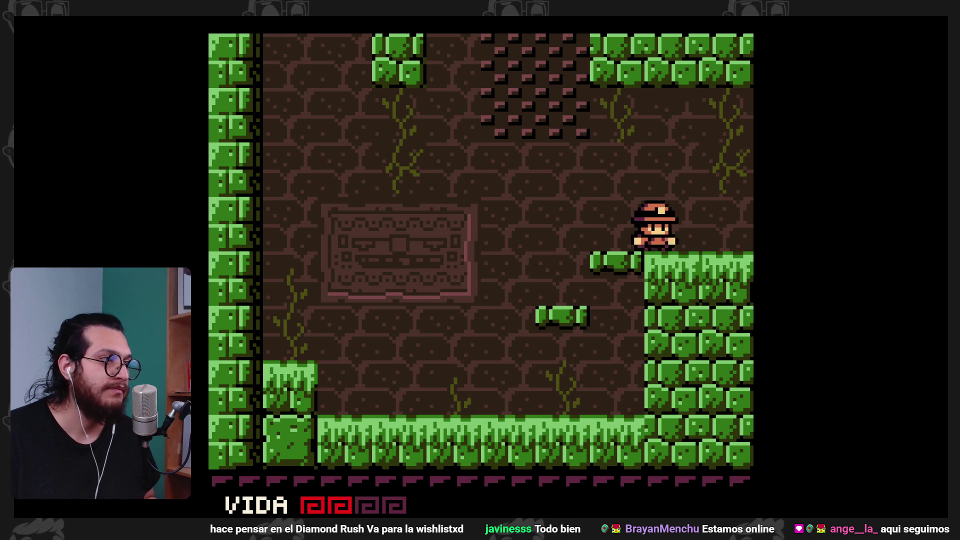
key(Right)
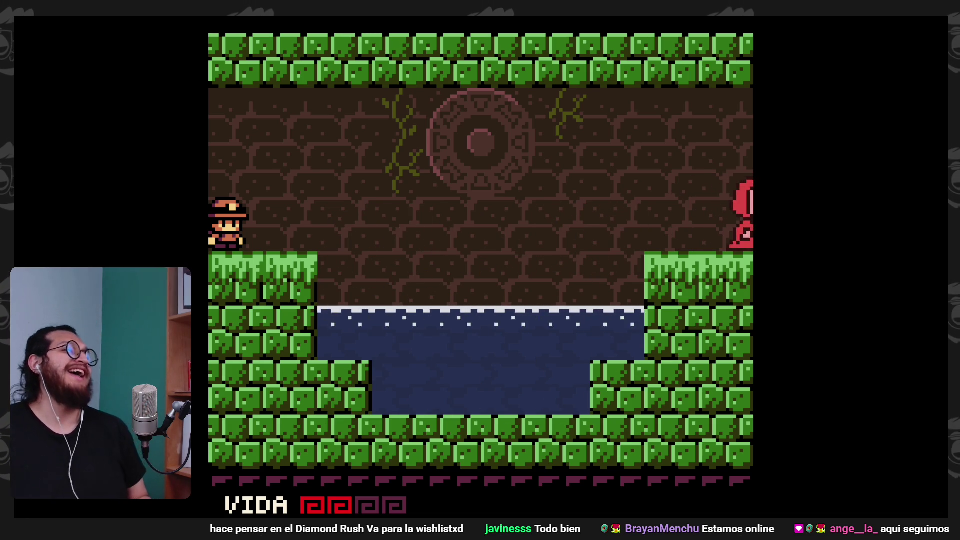
- Head left back through the previous rooms and break the red pot
key(Left)
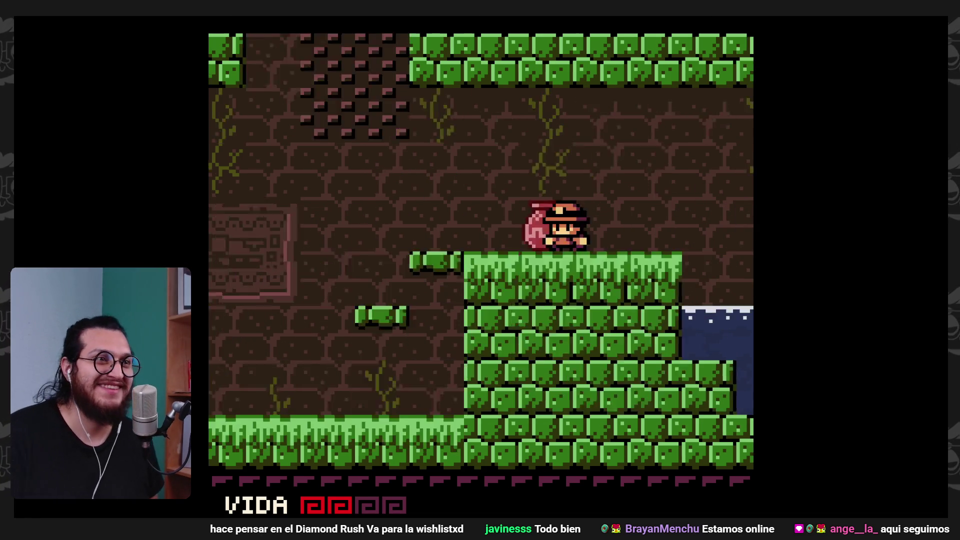
key(z)
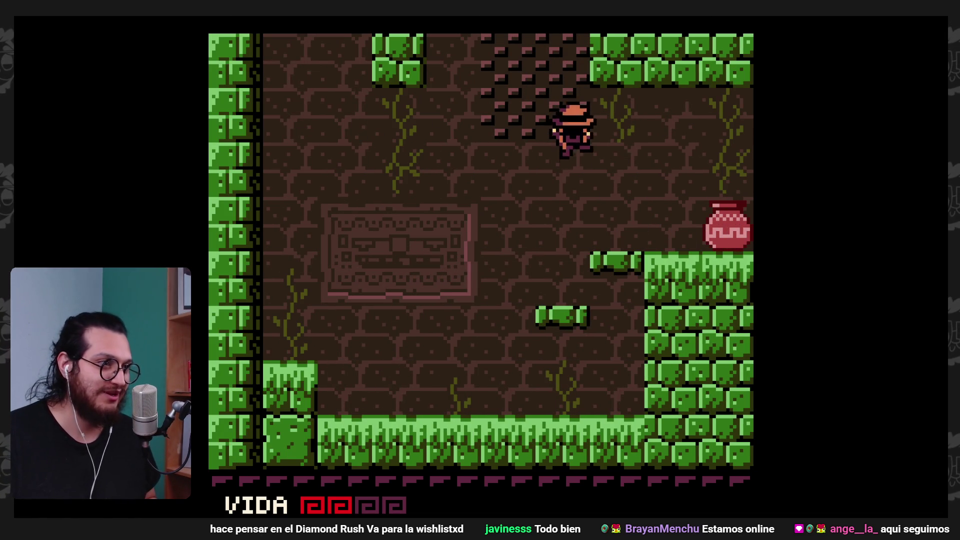
key(x)
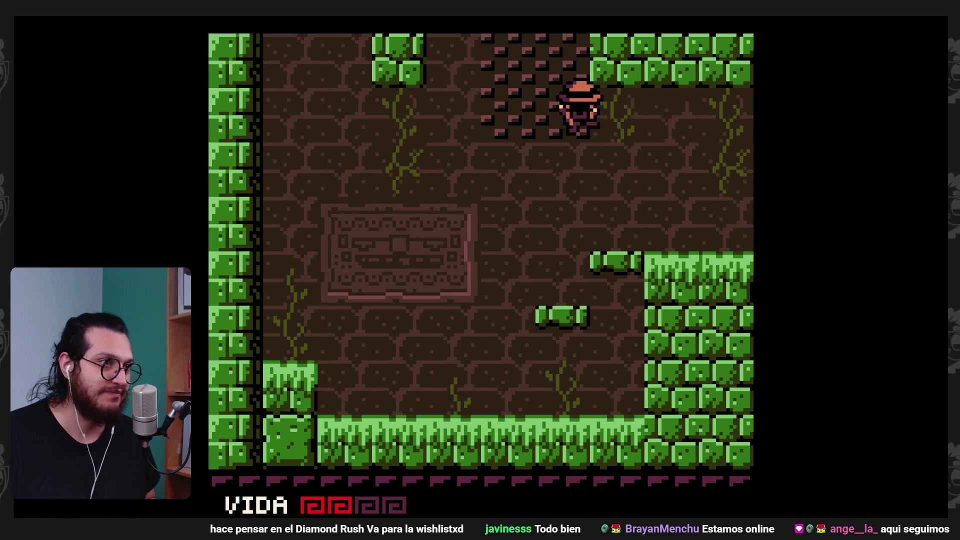
- Climb the ladder past the arrow traps and activate the save point in the room to the right
key(Up)
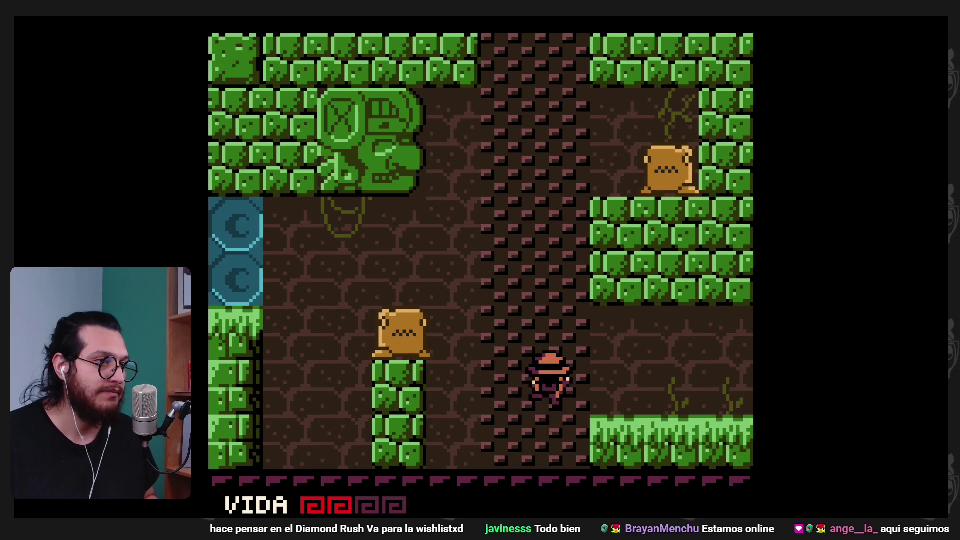
key(Right)
key(z)
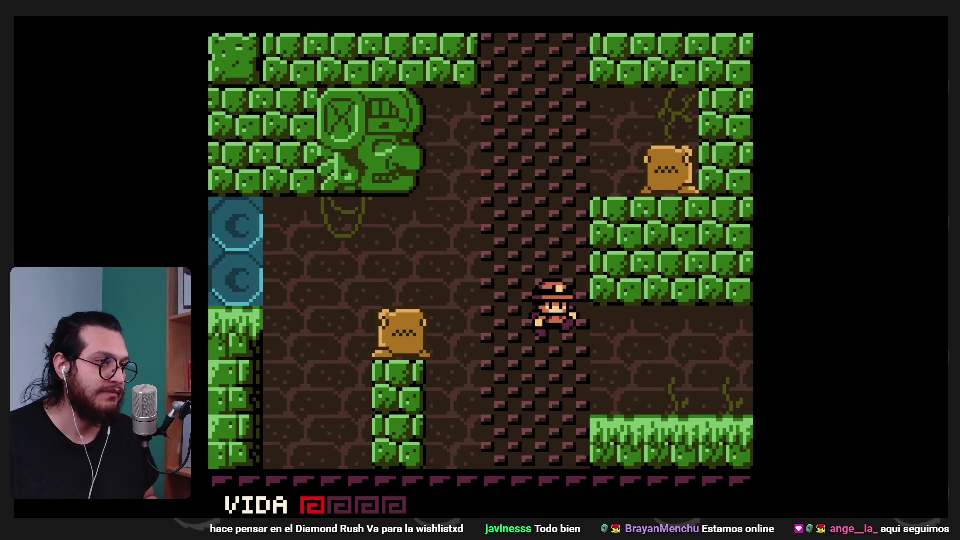
key(Down)
key(Up)
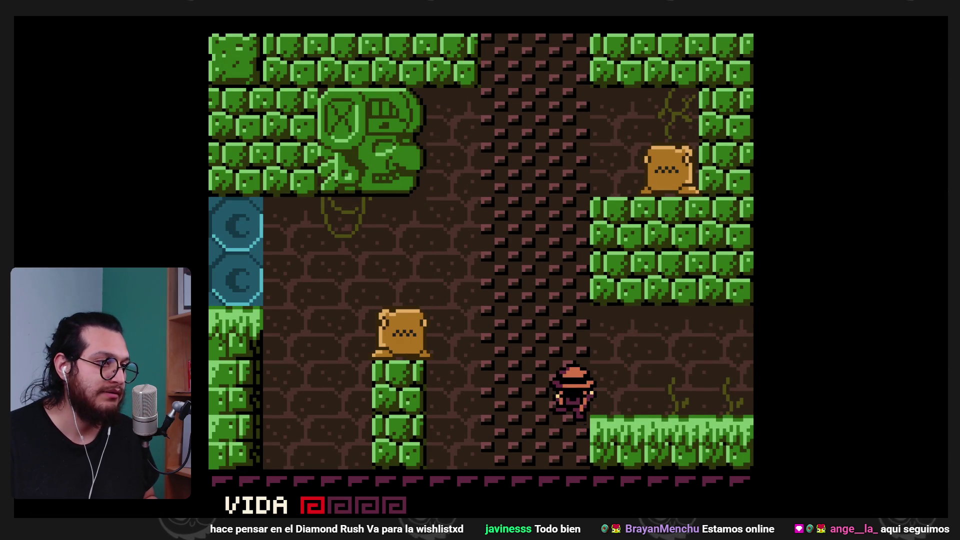
key(Down)
key(Up)
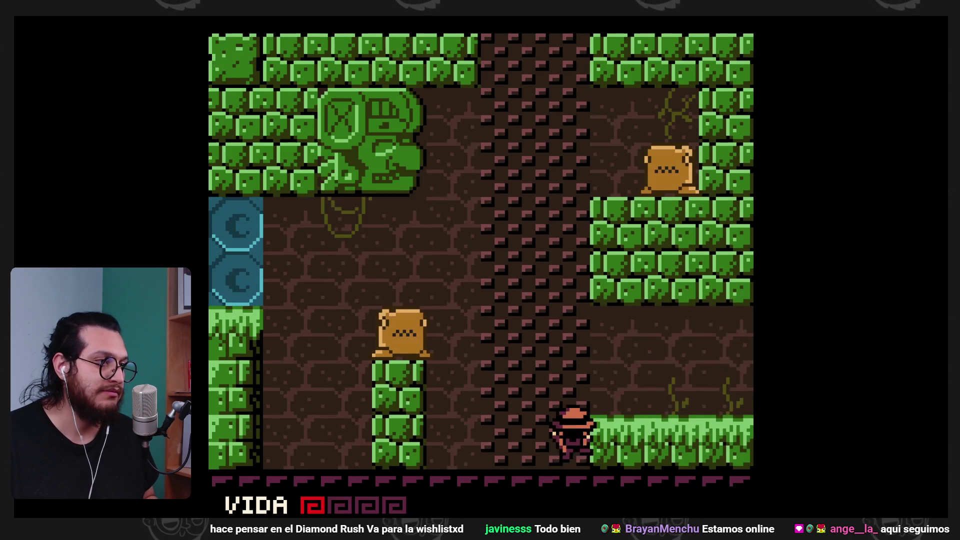
key(Right)
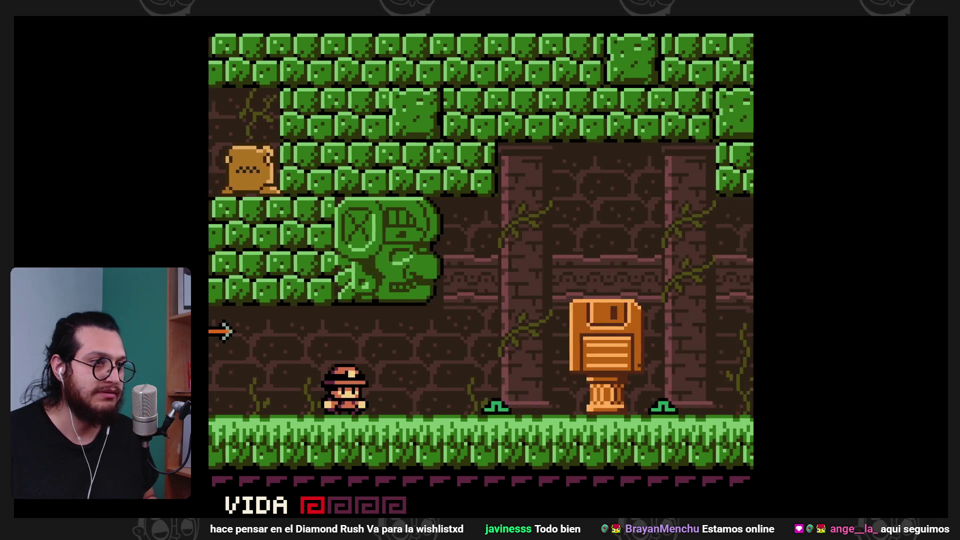
key(Right)
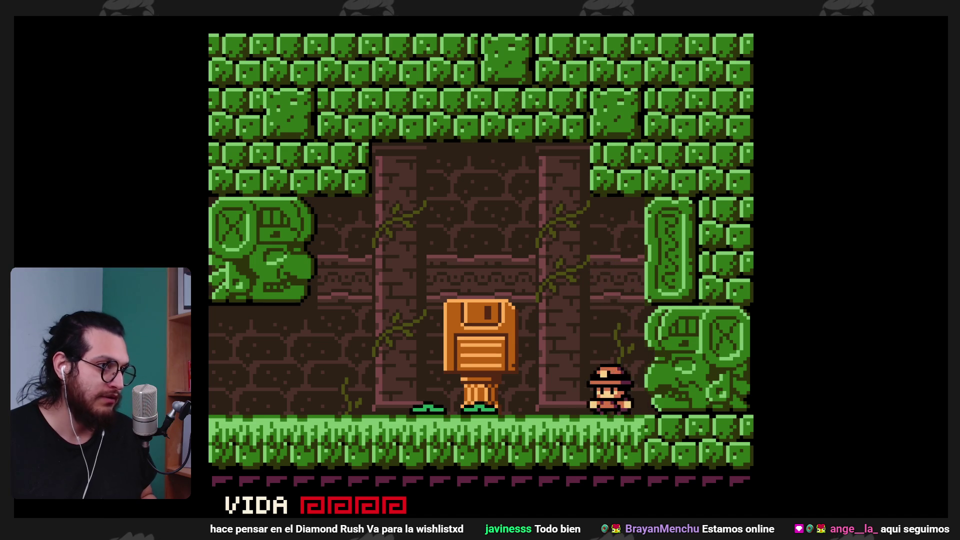
- Walk back left across the arrow-trap room, smash the brown block and climb up
key(Left)
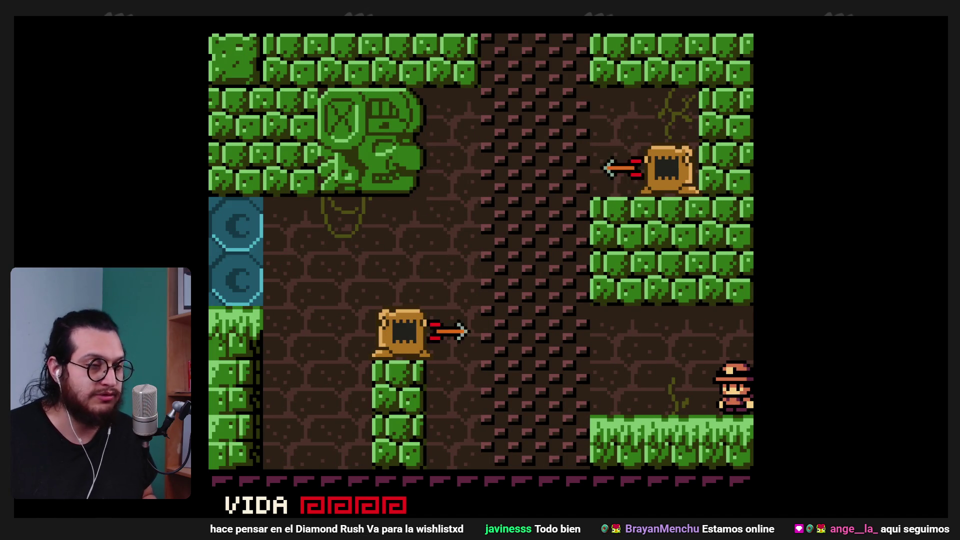
key(Left)
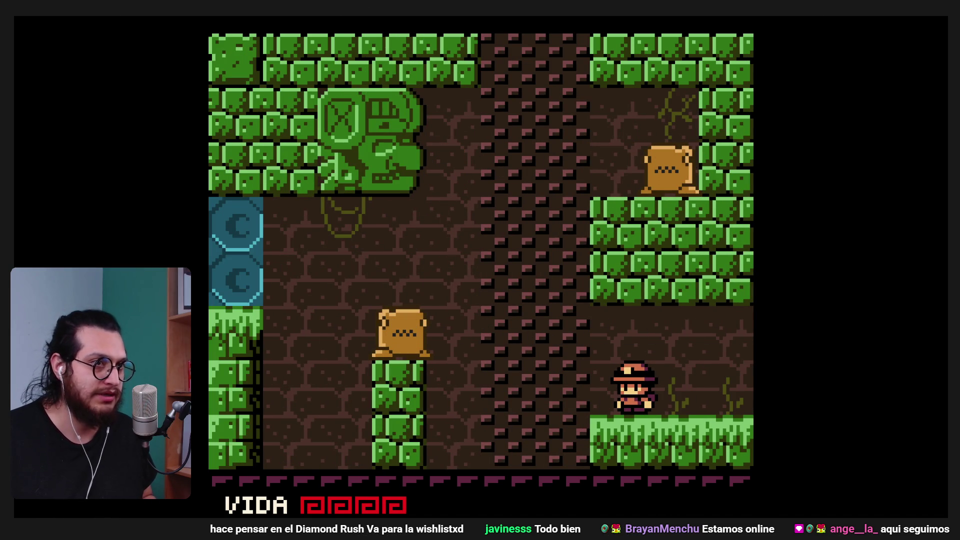
key(Left)
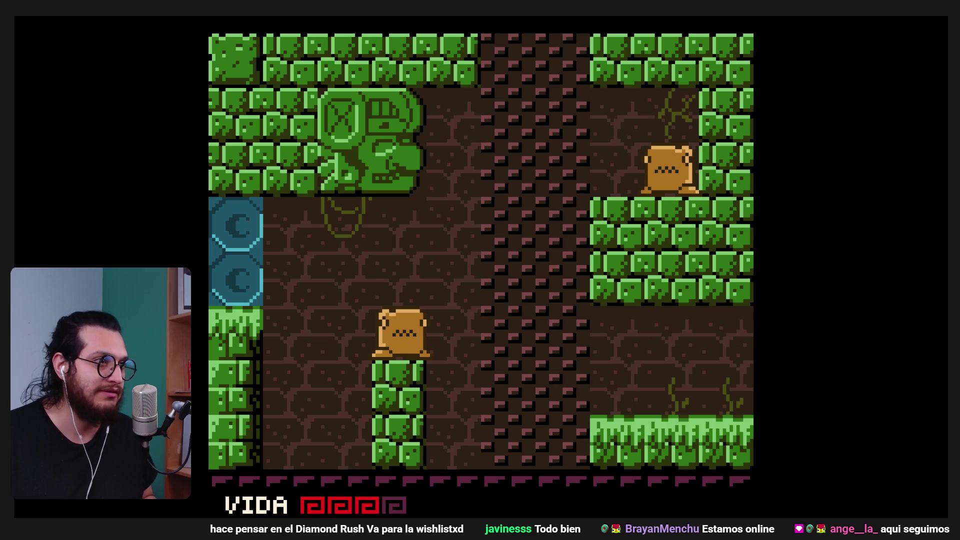
key(Right)
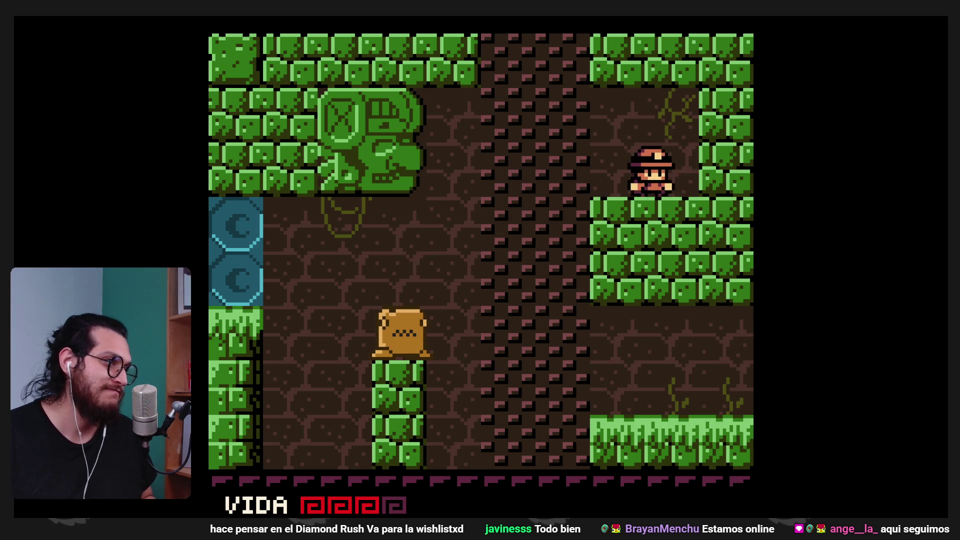
key(Up)
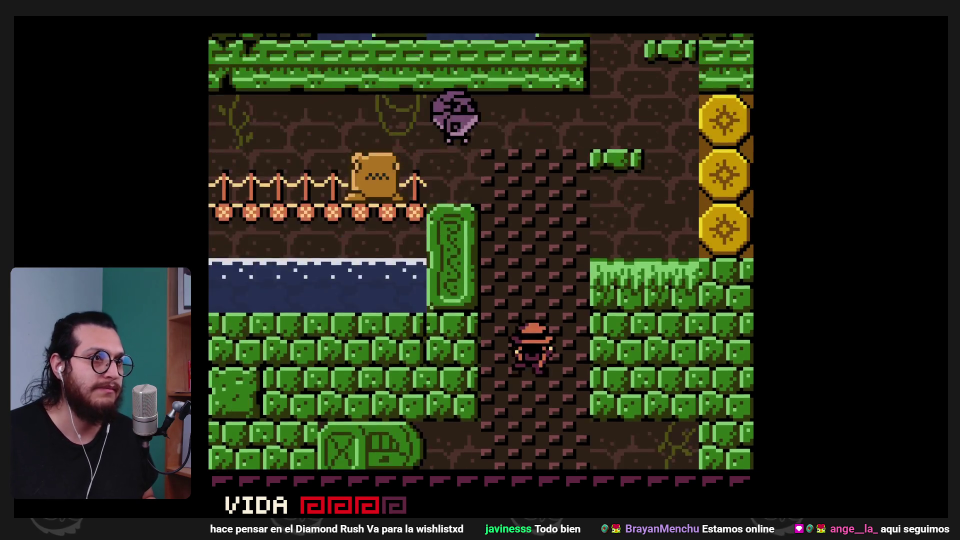
- Drop onto the ledge by the gold blocks, destroy the purple spiked ball, and climb to the room above
key(Right)
key(Down)
key(Left)
key(x)
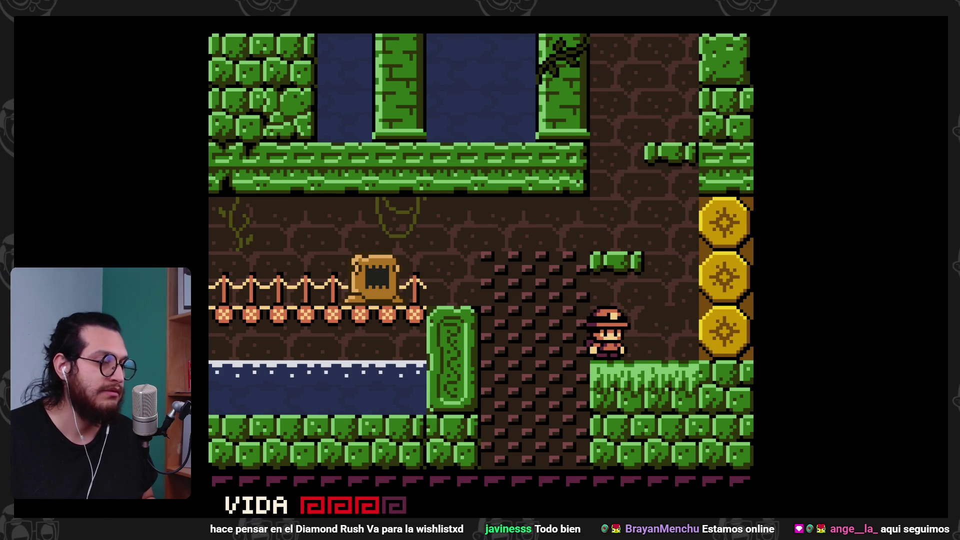
key(Right)
key(x)
key(z)
key(z)
key(Right)
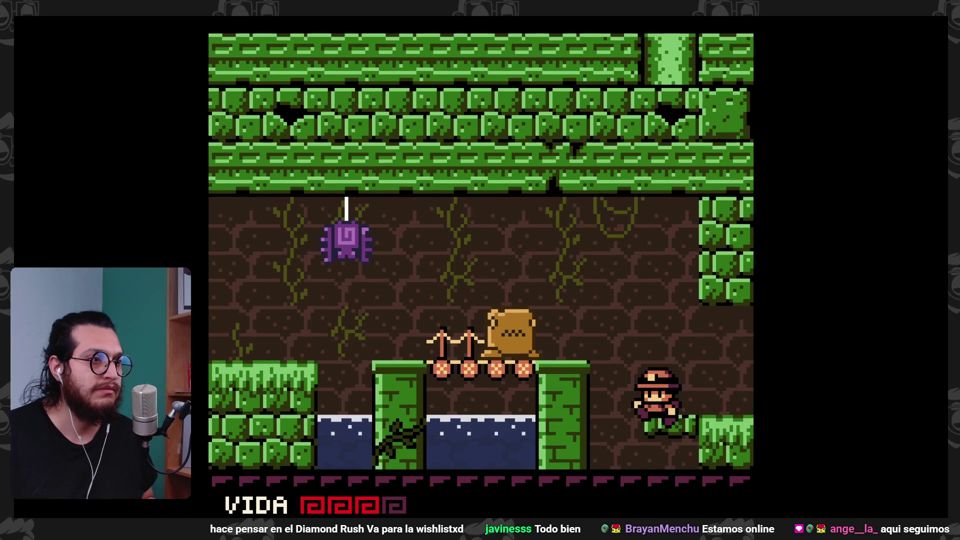
- Fall down the shaft, jump onto the green pillar and hook the block on the left
key(Left)
key(x)
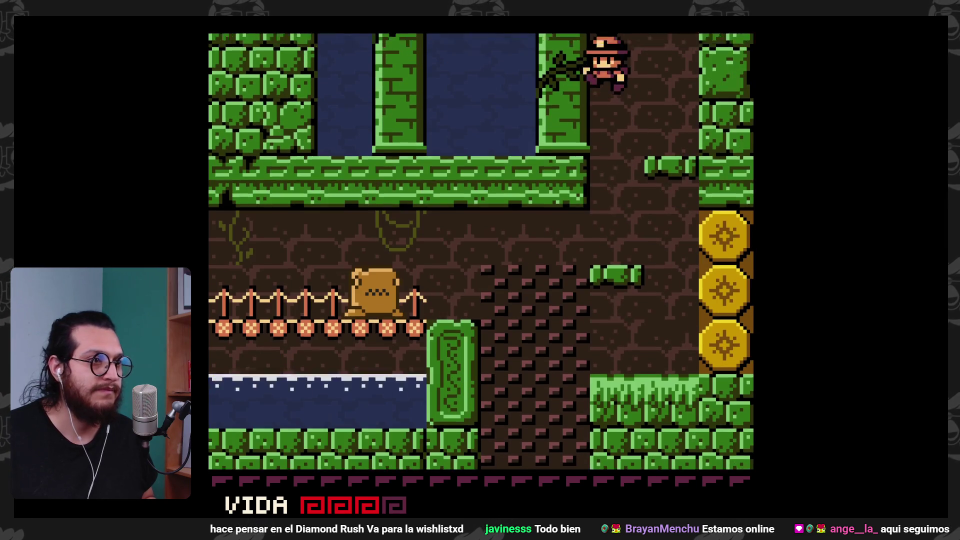
key(Right)
key(Left)
key(z)
key(Left)
key(x)
- Cross the rope bridge left, defeat the bat and frog, and enter the purple waterfall room
key(Left)
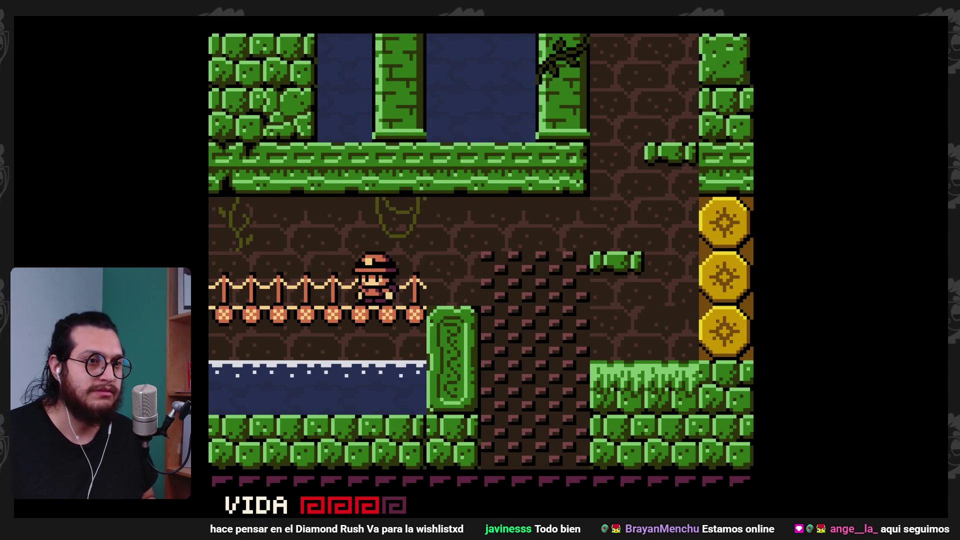
key(Left)
key(z)
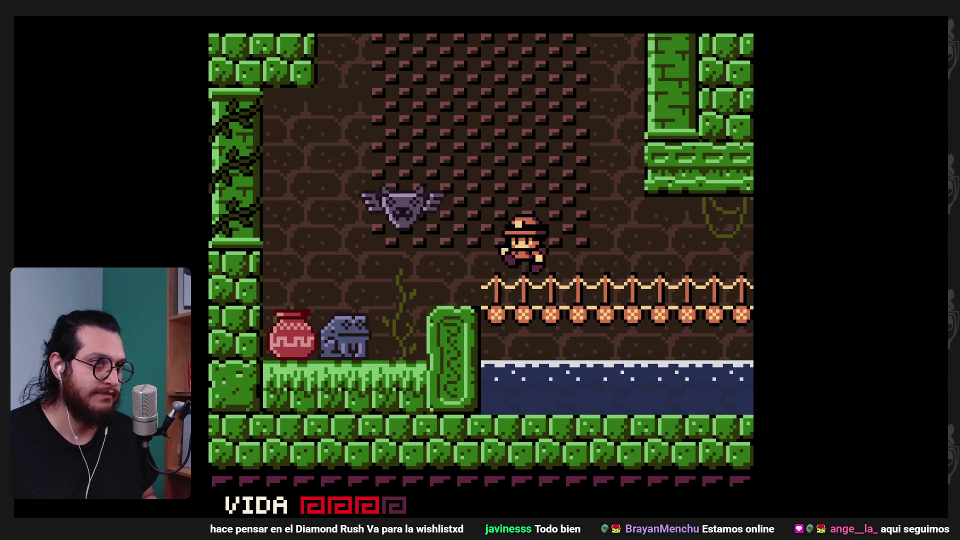
key(x)
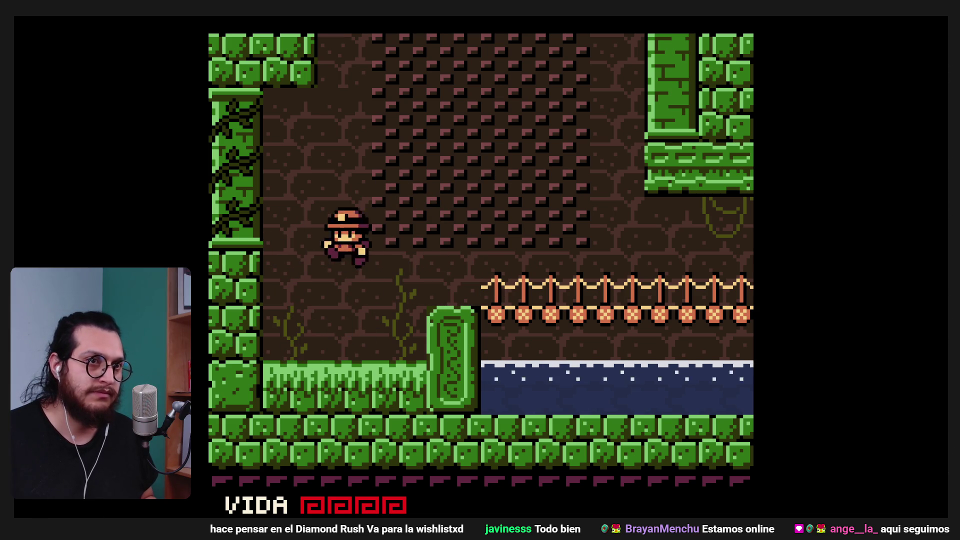
key(Left)
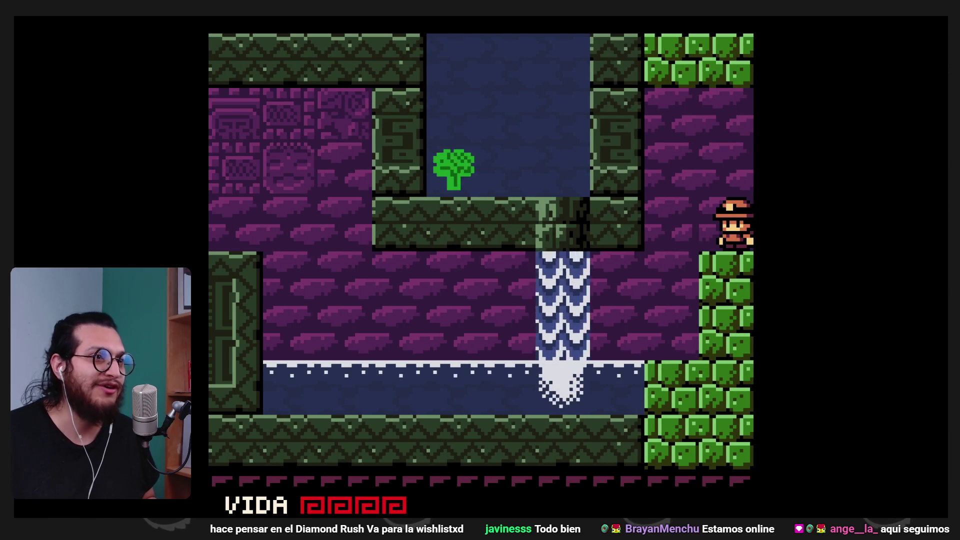
- Explore the purple room, jumping between ledges and swinging the whip
key(Right)
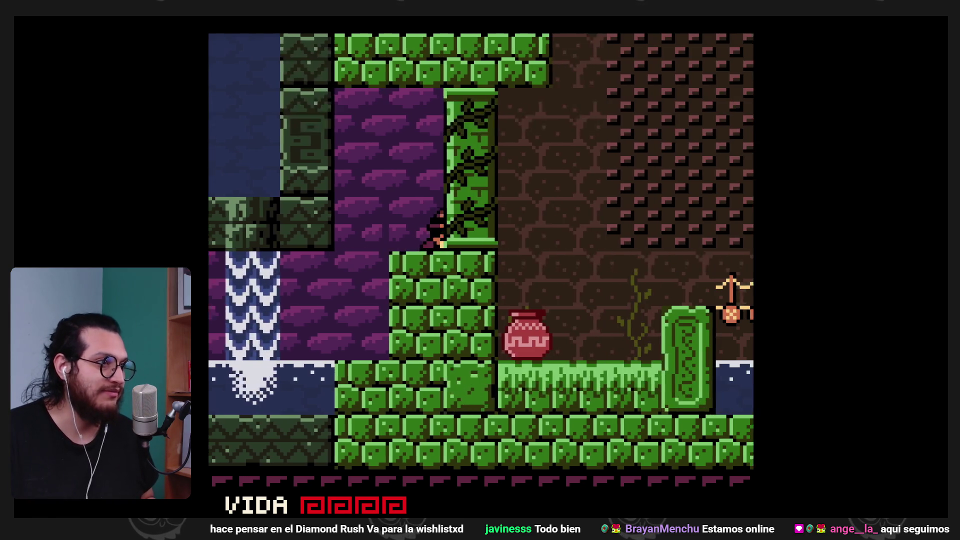
key(Left)
key(Left)
key(Up)
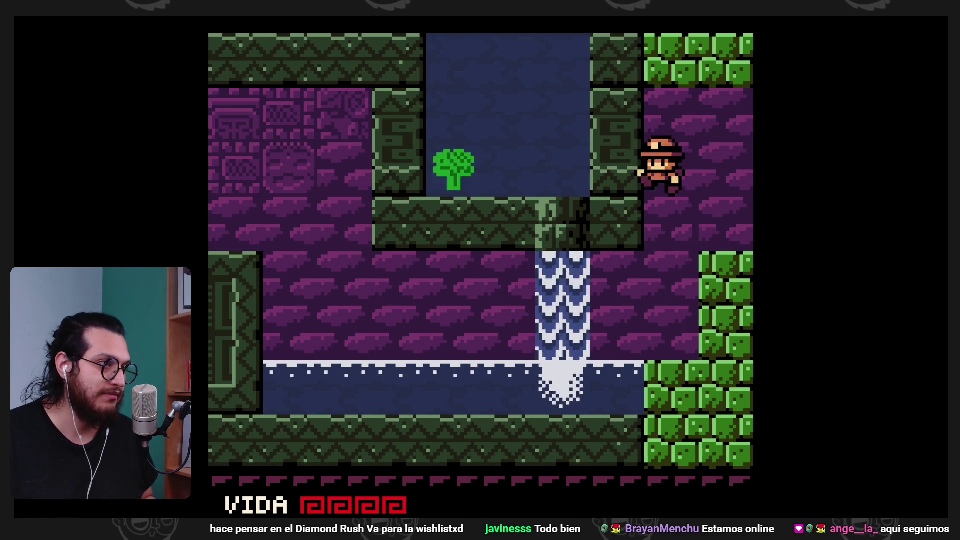
key(Up)
key(x)
key(Up)
key(x)
key(Right)
key(Up)
key(Right)
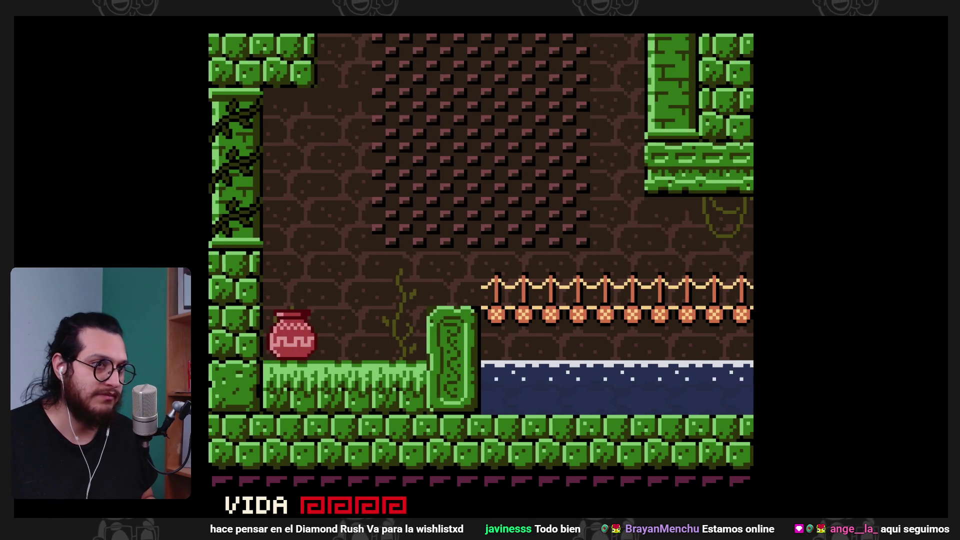
key(Left)
key(x)
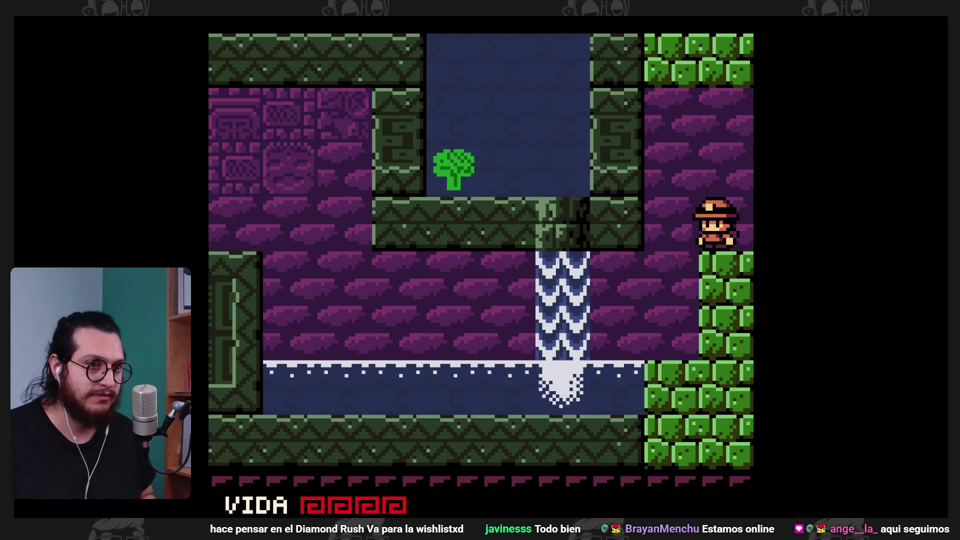
- Enter the green pot room, climb the mesh up and down, then go left to the neighbouring room
key(Right)
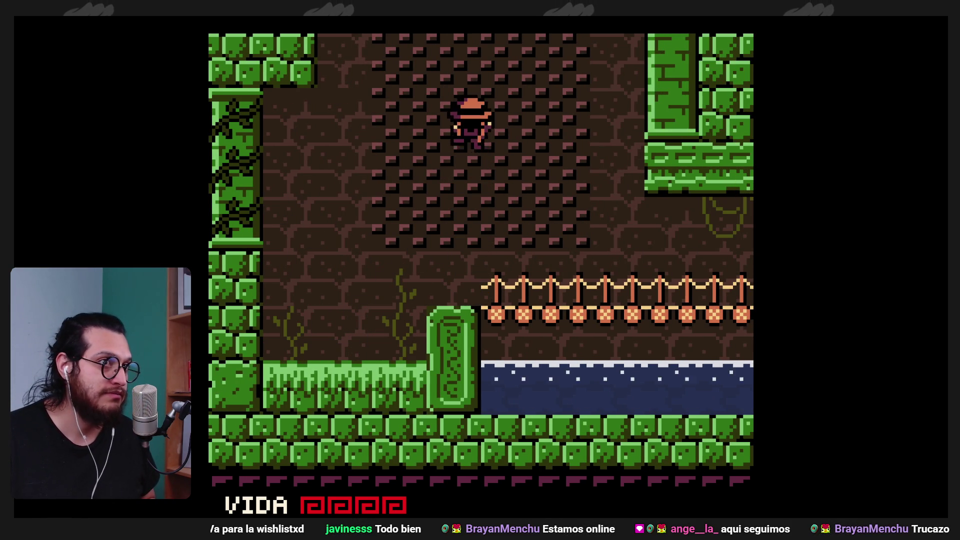
key(Up)
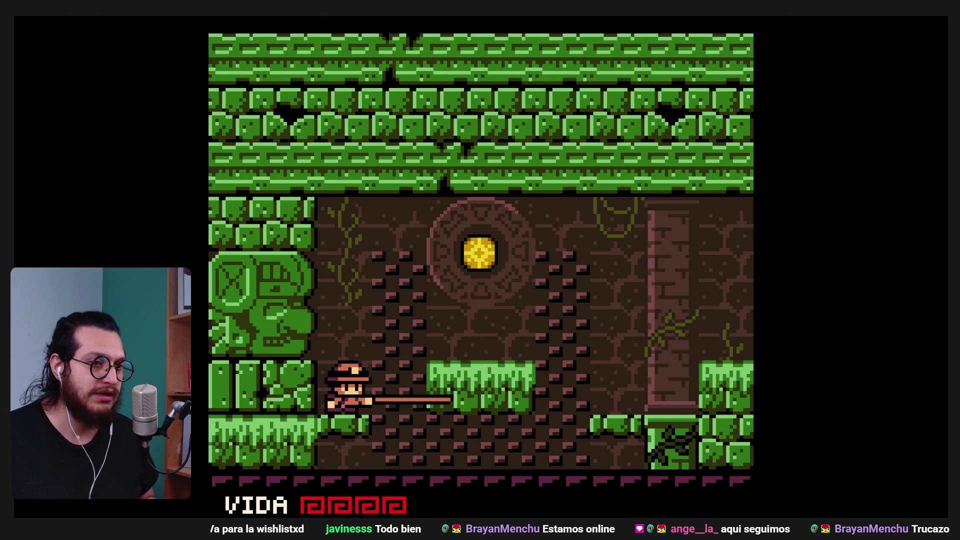
key(Right)
key(Down)
key(Up)
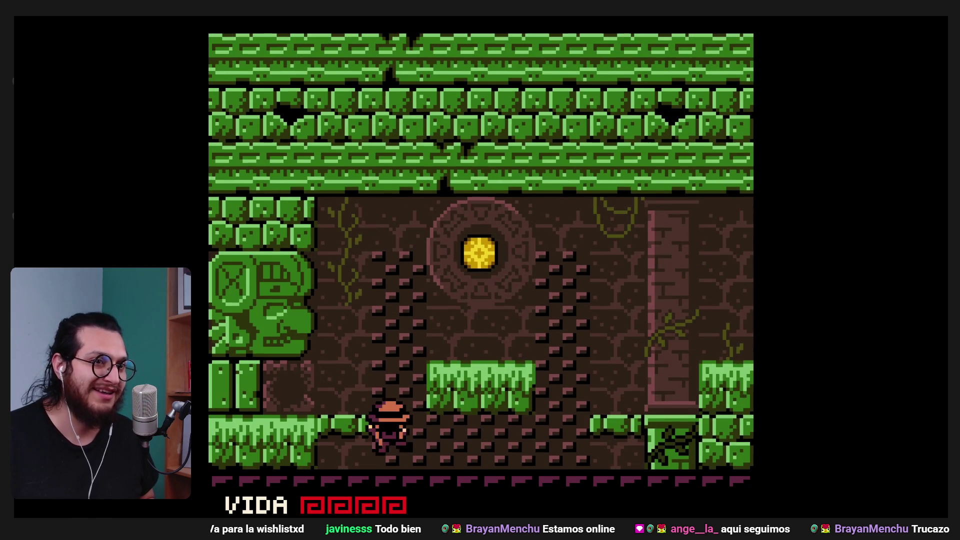
key(Left)
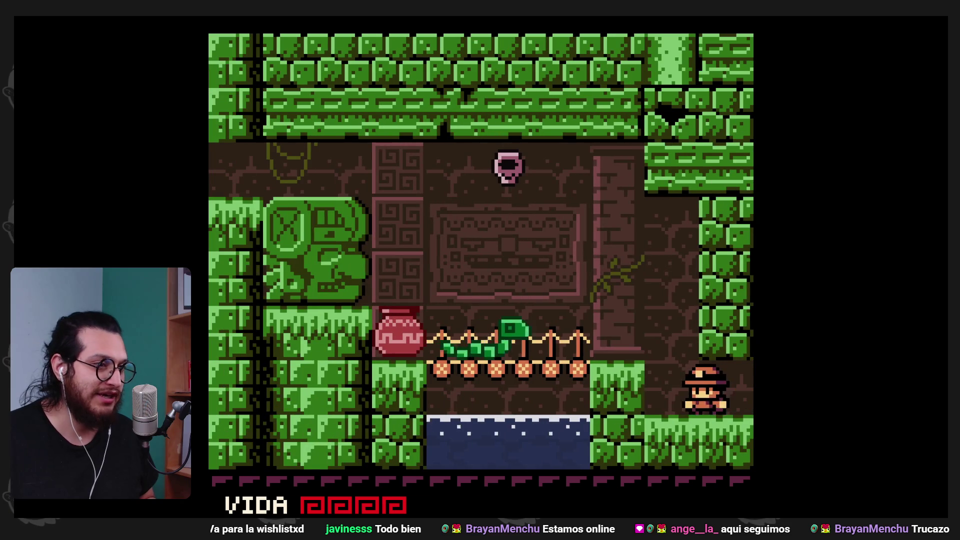
- Smash the grass block and break the red pot beside the rope bridge
key(space)
key(x)
key(Right)
key(Left)
key(space)
key(x)
- Move along the bridge onto the grass ledge and drop back onto the bridge
key(space)
key(x)
key(Left)
key(space)
- Move right and hook the golden orb in the wall, landing on the right-side platform
key(space)
key(x)
key(Left)
key(space)
key(Right)
key(x)
key(Right)
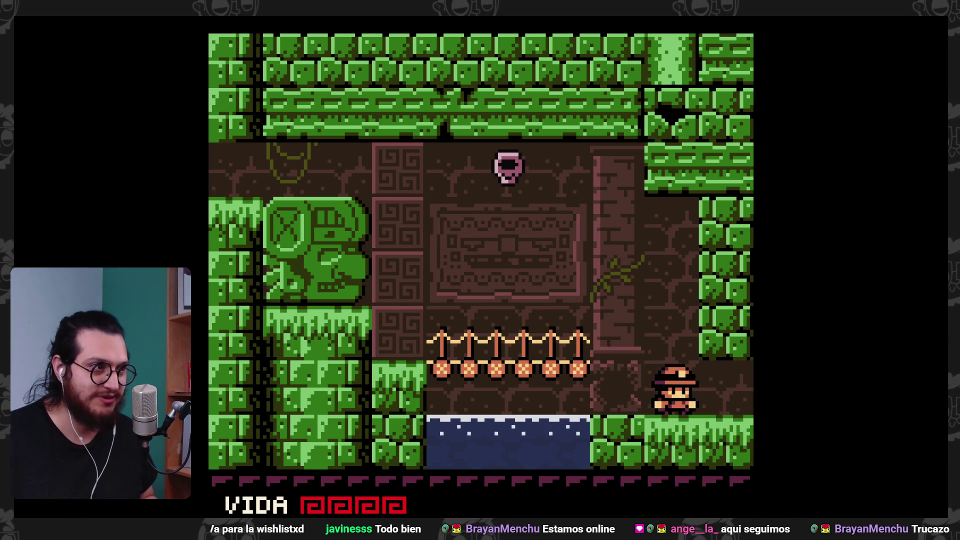
key(space)
key(x)
key(Right)
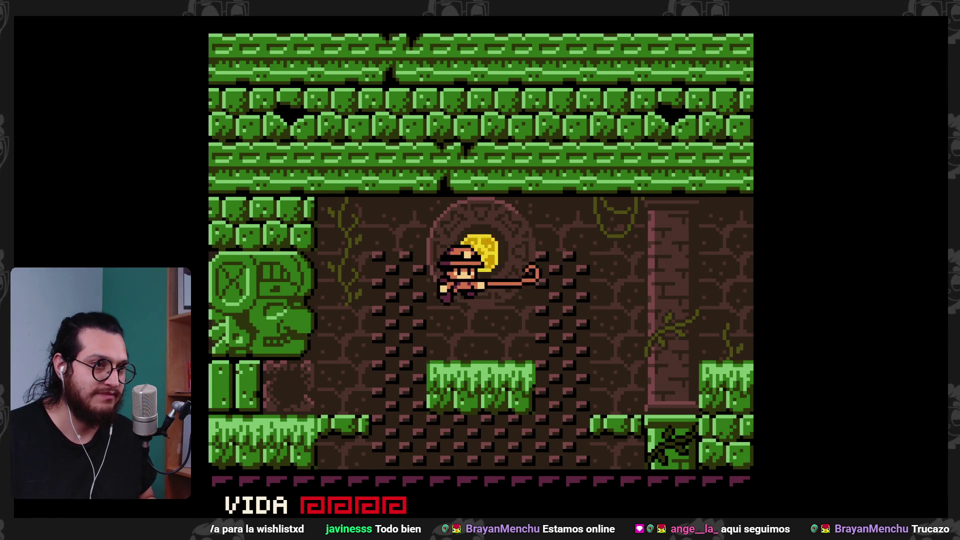
key(space)
- Defeat the purple spider and the totem enemy on the log bridge, reaching the right wall
key(Right)
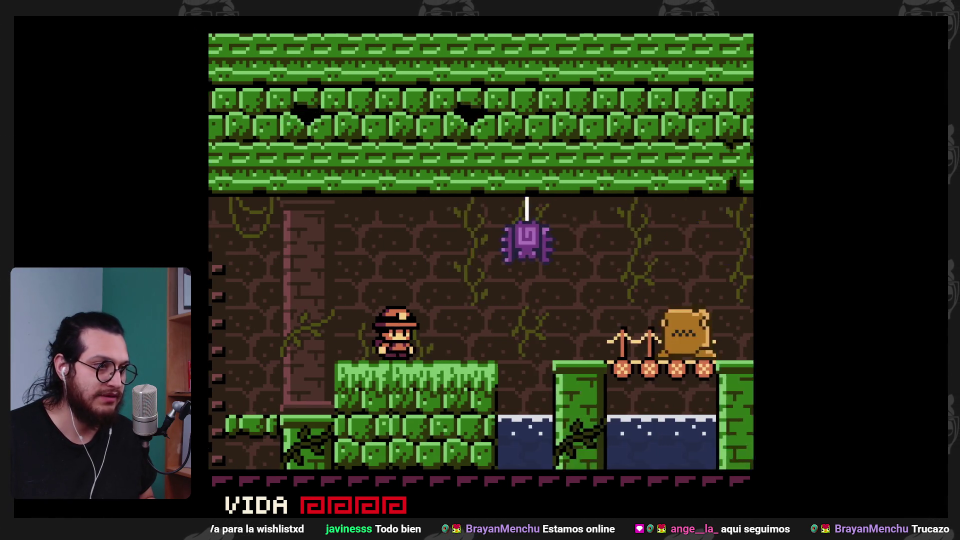
key(space)
key(x)
key(Right)
key(space)
key(Right)
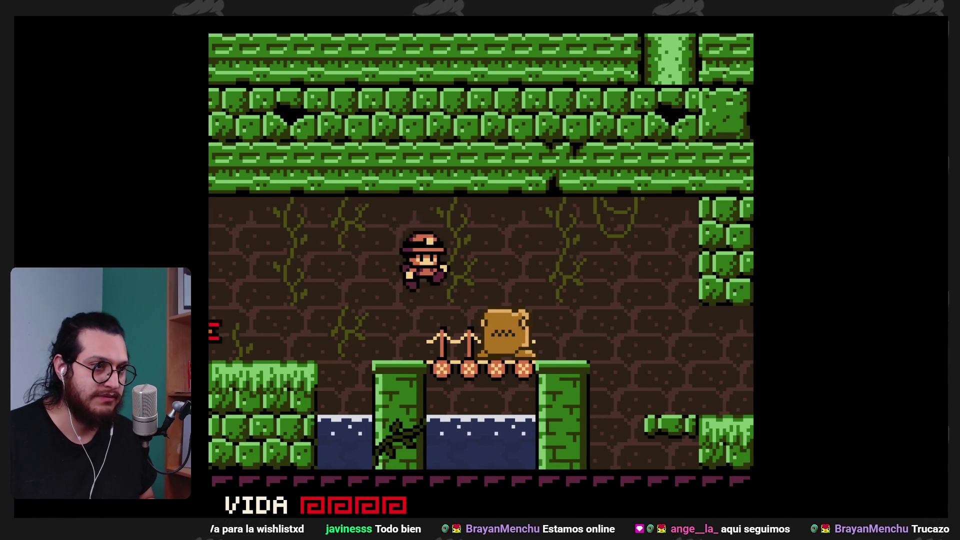
key(x)
key(space)
key(Right)
key(x)
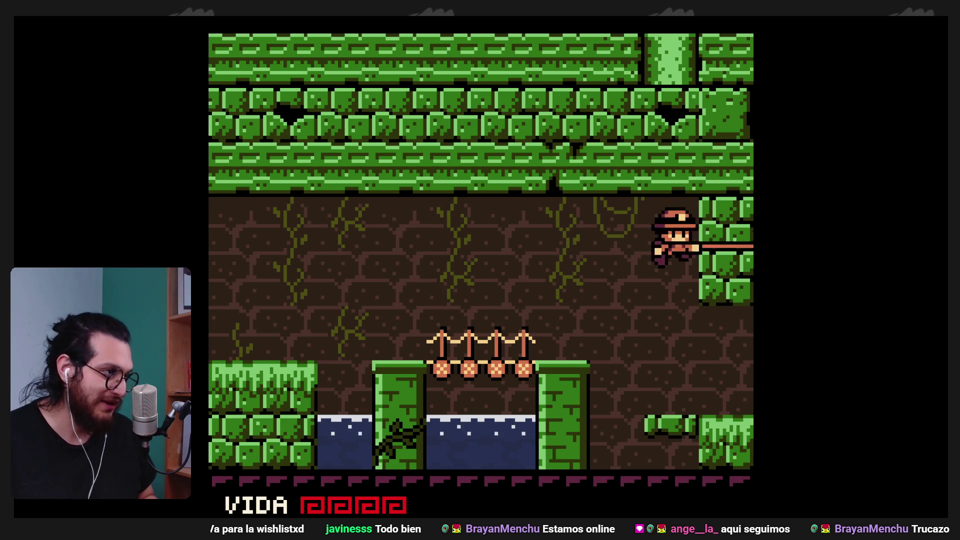
- Drop to the room below, harpoon the purple enemy, and walk through the opened gold block wall
key(Right)
key(space)
key(Left)
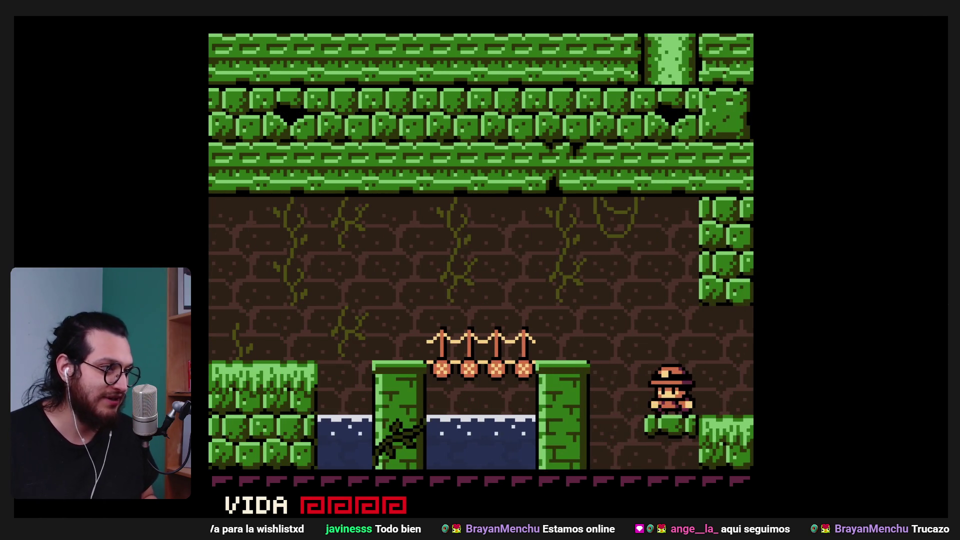
key(Right)
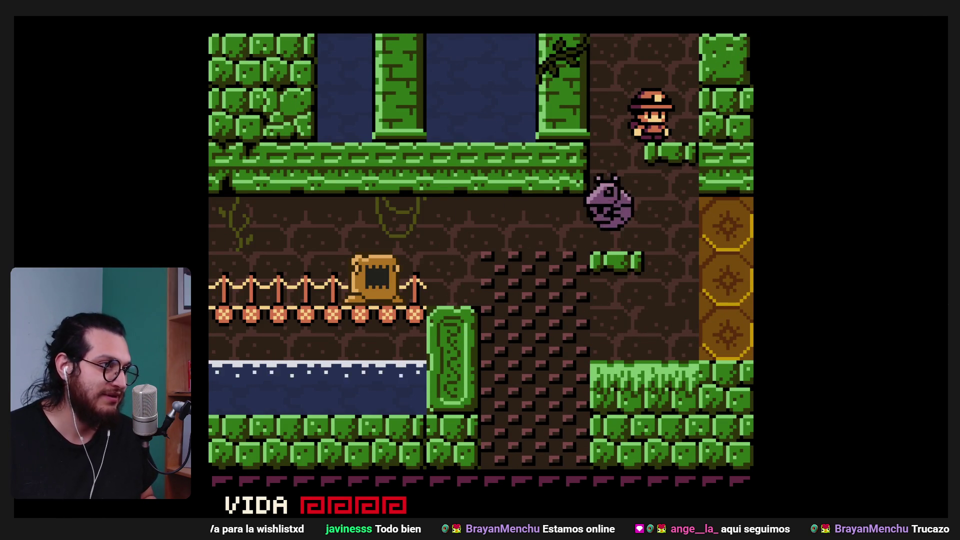
key(Left)
key(x)
key(Right)
key(x)
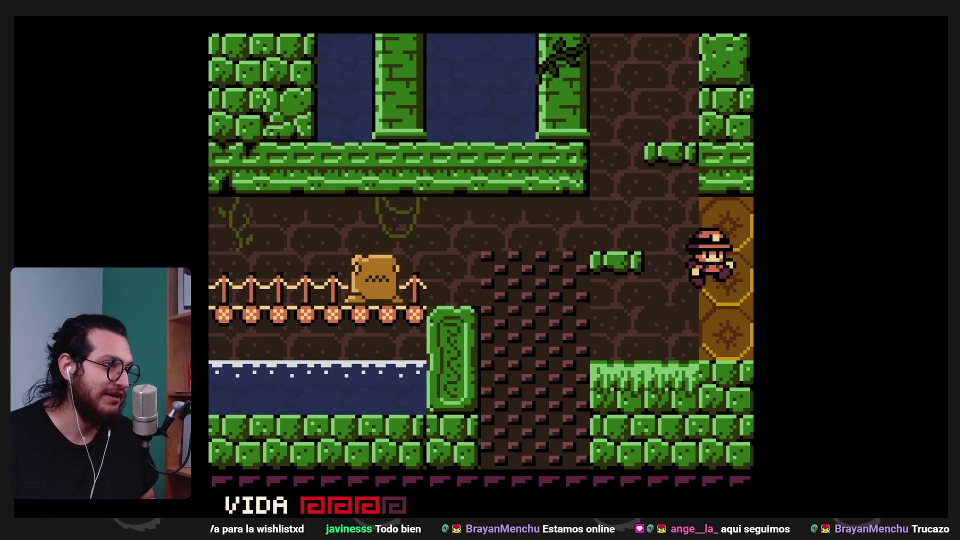
key(Right)
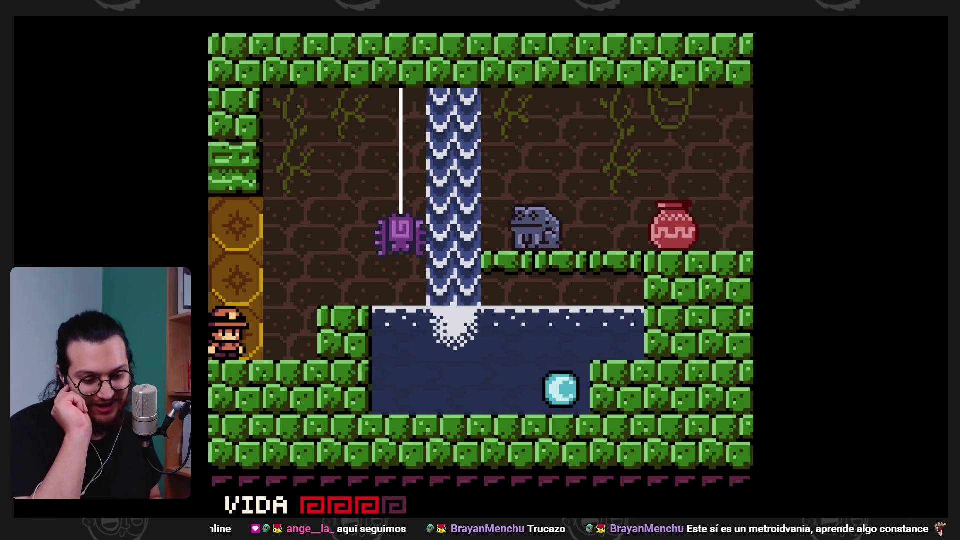
- Jump over the waterfall, break the pot and eat the carrot to restore health
key(Right)
key(z)
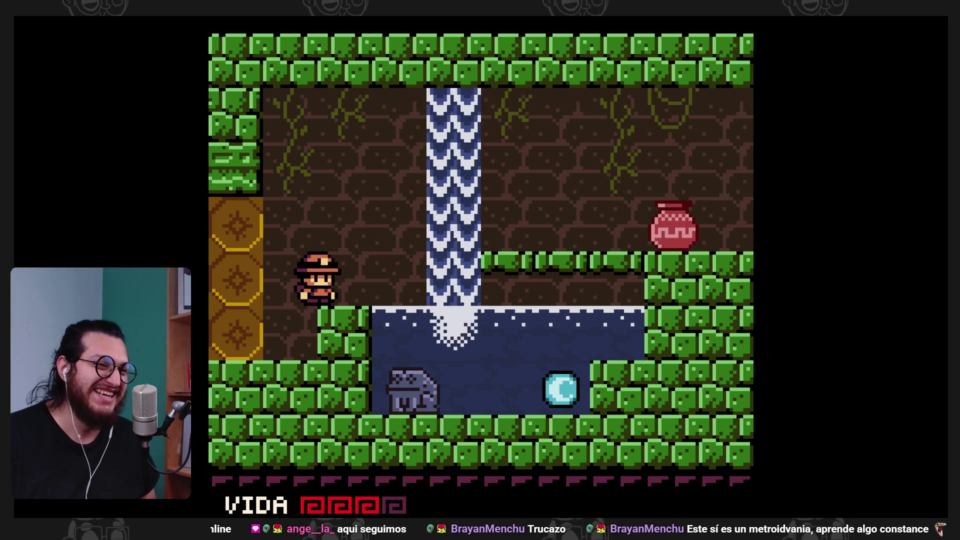
key(Right)
key(x)
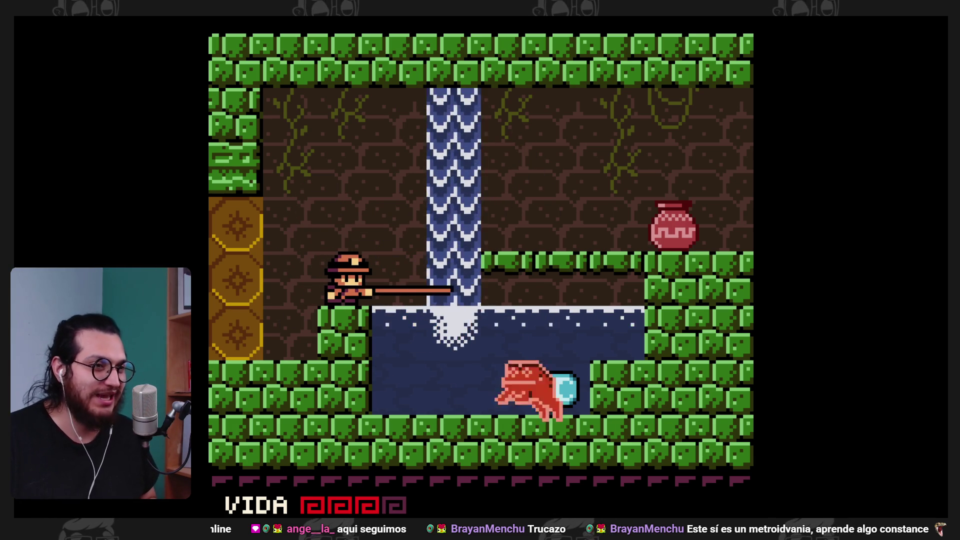
key(Right)
key(z)
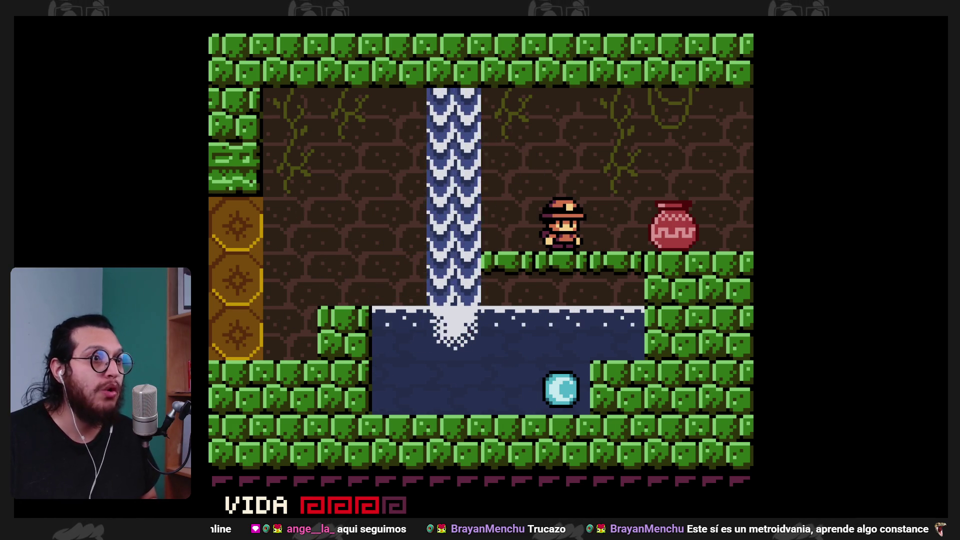
key(Right)
key(x)
key(Right)
- Run right, strike the bat until it dies, then attack while dropping down the shaft
key(Left)
key(Right)
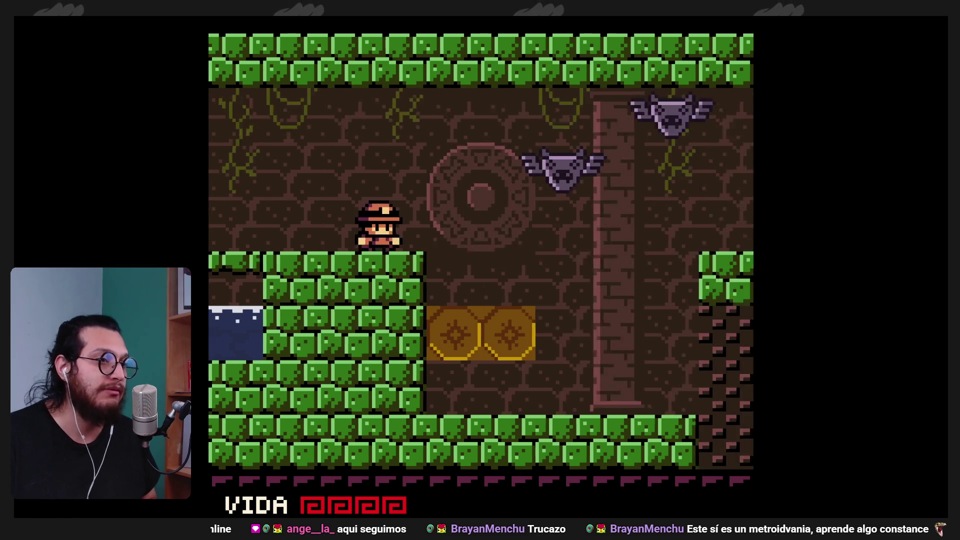
key(Right)
key(z)
key(x)
key(Right)
key(x)
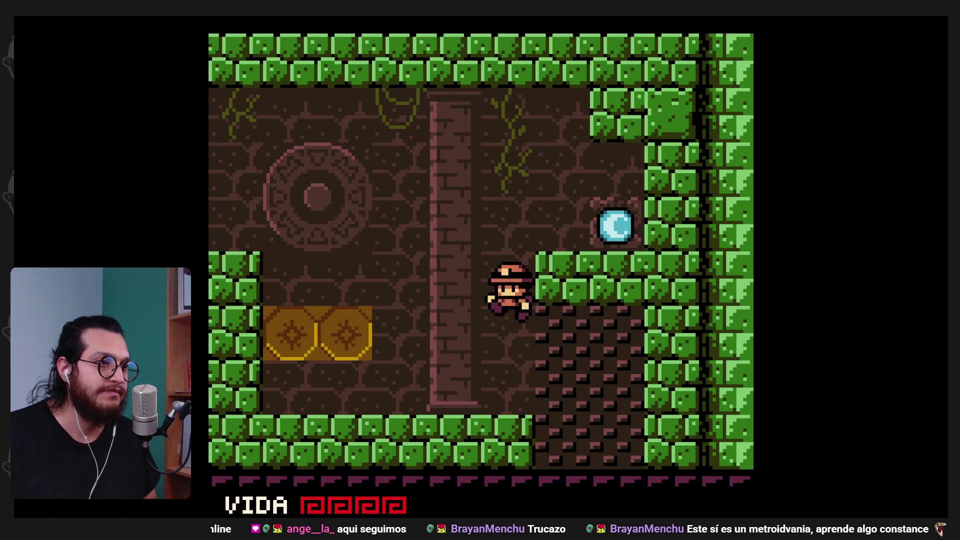
key(x)
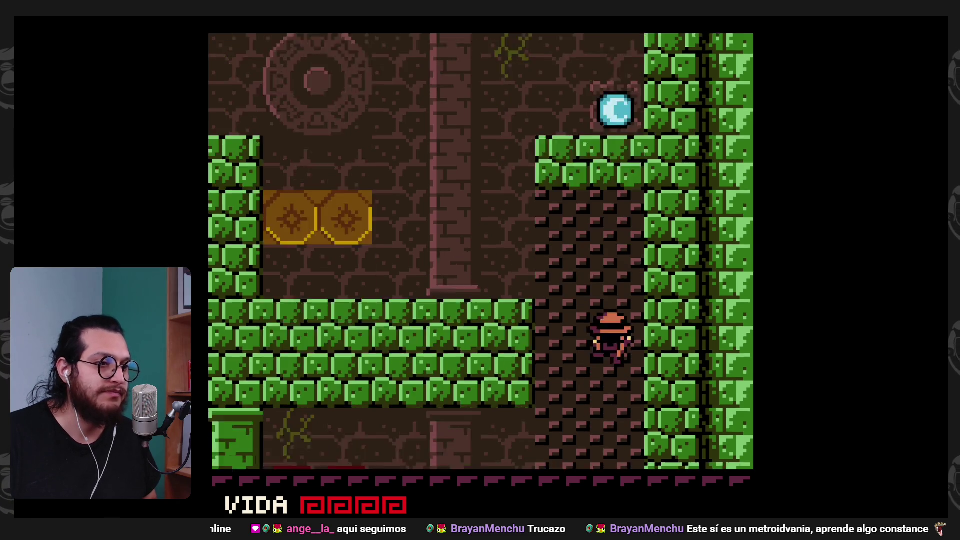
- Strike the enemies while falling and take the carrot from the ledge
key(x)
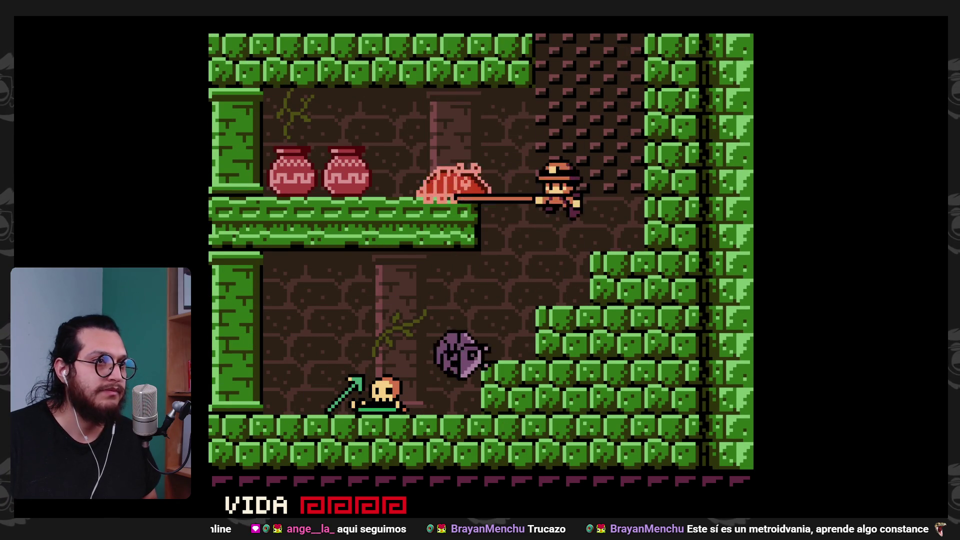
key(x)
key(Left)
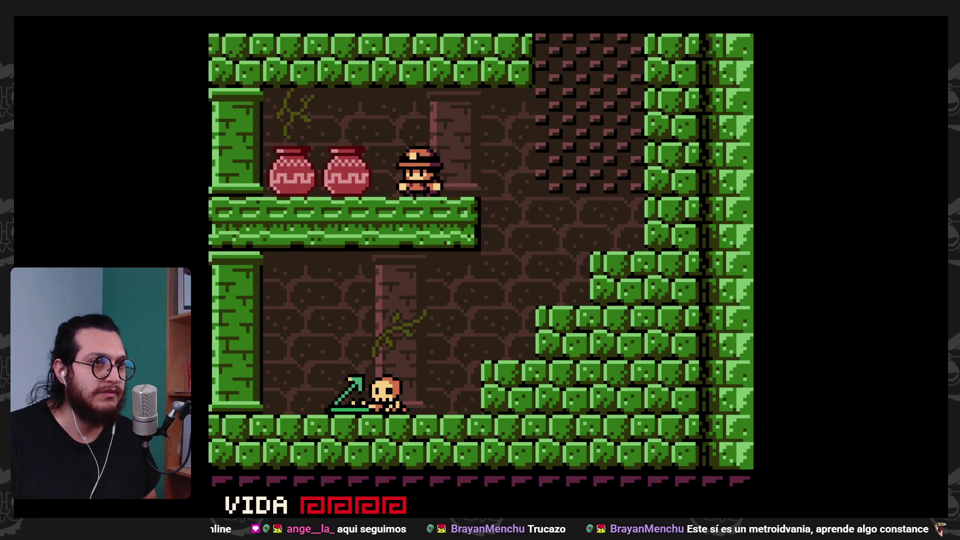
key(x)
key(Right)
key(Right)
- Destroy the skeleton, collect the Jabalina upgrade, and advance its tutorial dialog
key(Left)
key(x)
key(Return)
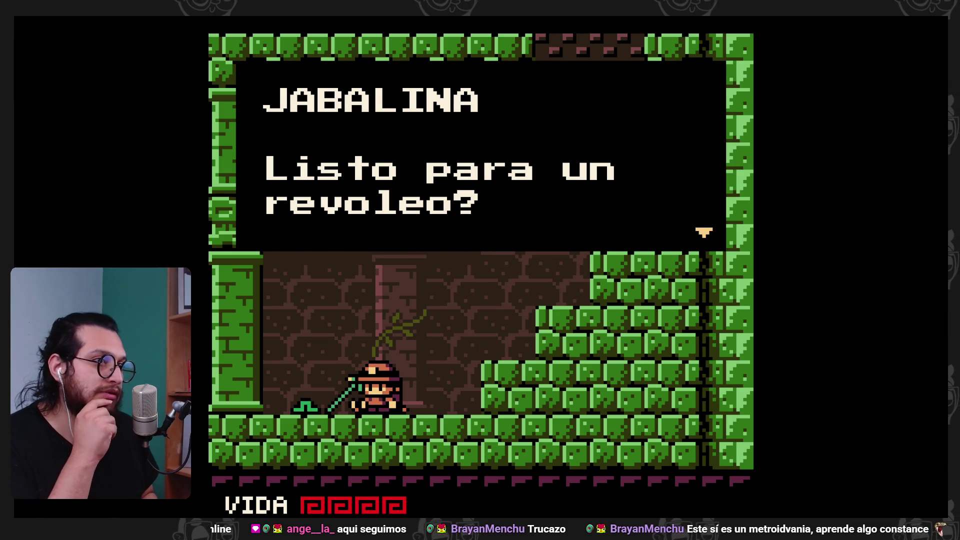
key(x)
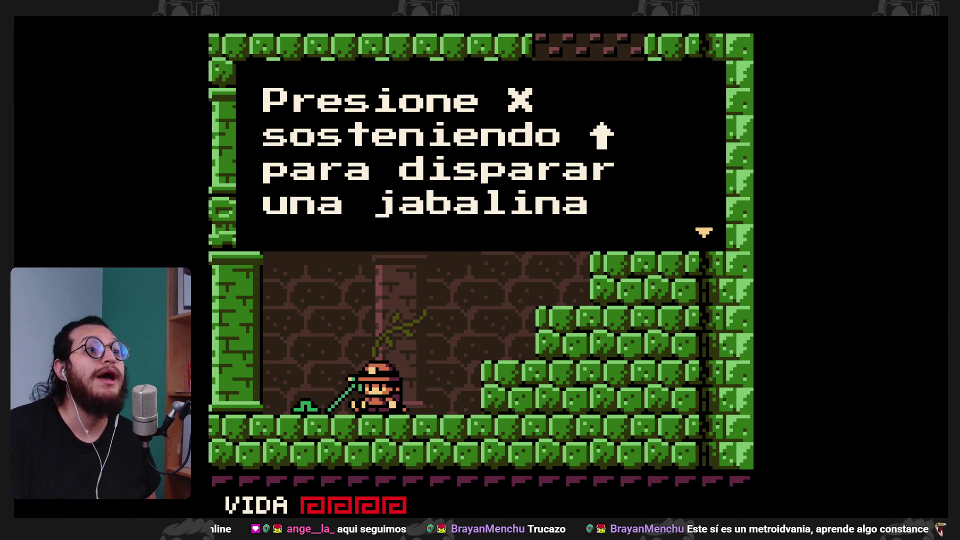
key(x)
key(x)
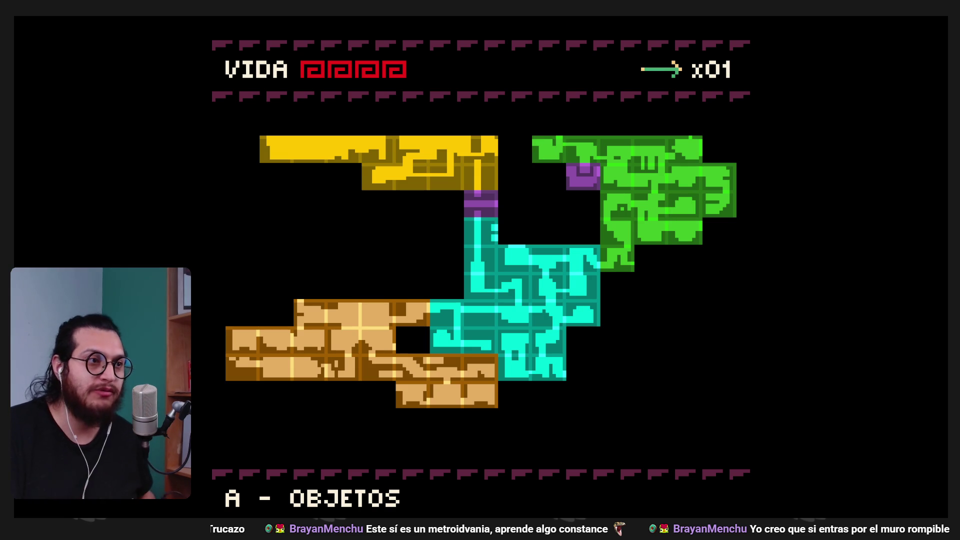
- Close the map, then attack left in the spider room, smashing the teal block and vase
key(Return)
key(Left)
key(x)
key(Left)
- Smash the teal block and vase, then hit the spider with javelins and jump strikes
key(x)
key(x)
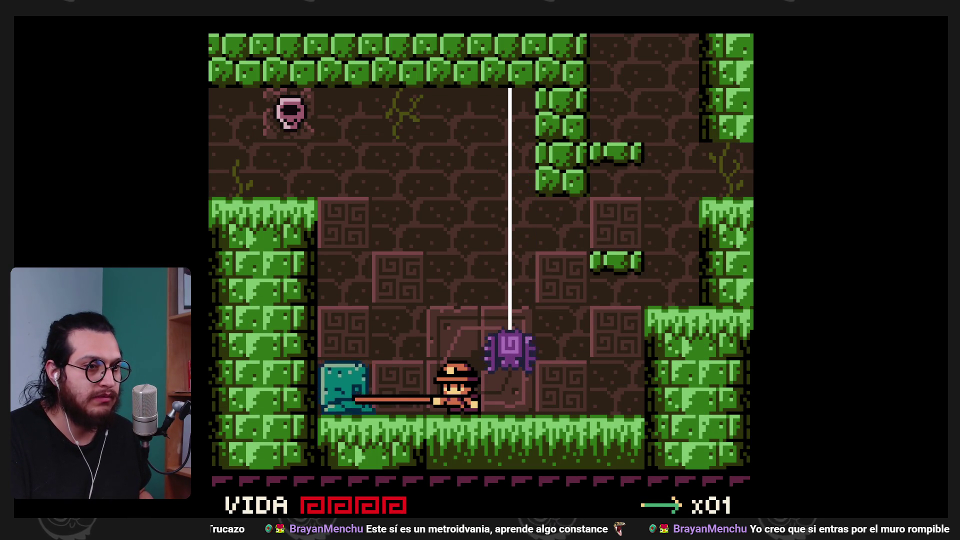
key(z)
key(Right)
key(c)
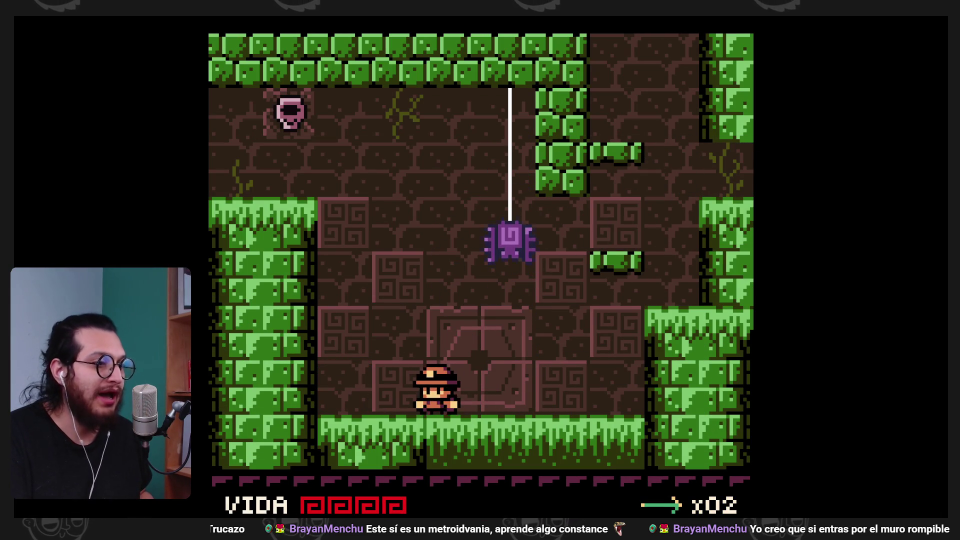
key(Right)
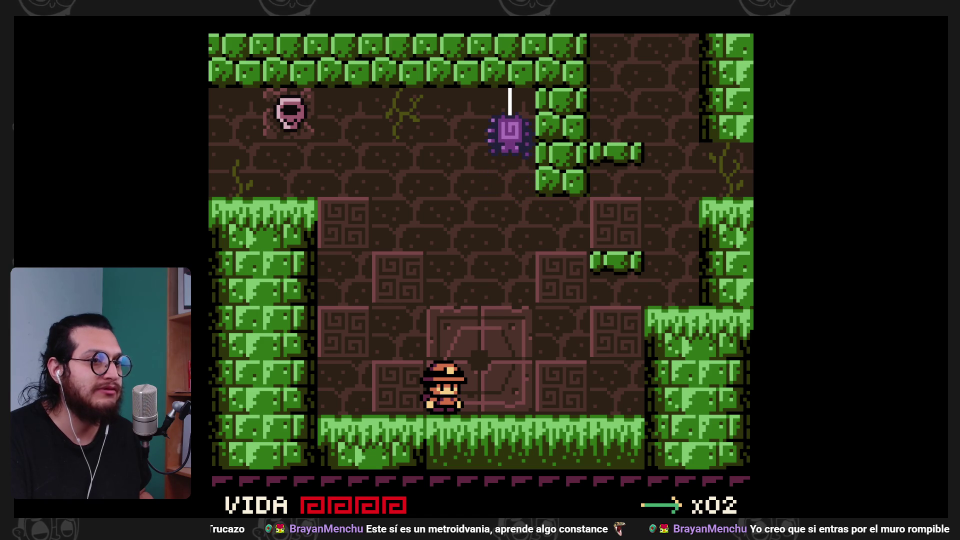
key(Left)
key(x)
key(Right)
key(Right)
key(z)
key(x)
key(z)
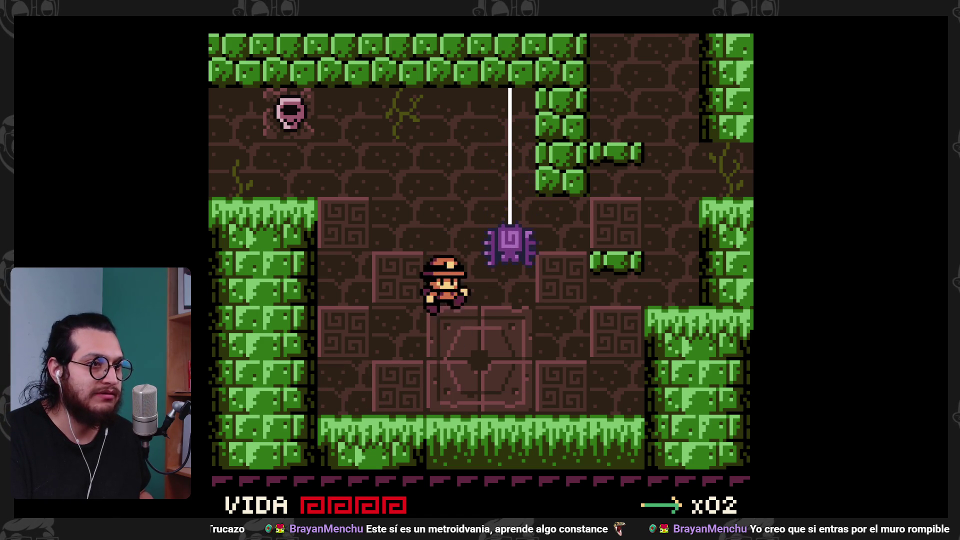
- Climb the right-side ledge, drop back to the floor and throw javelins to the left
key(Right)
key(z)
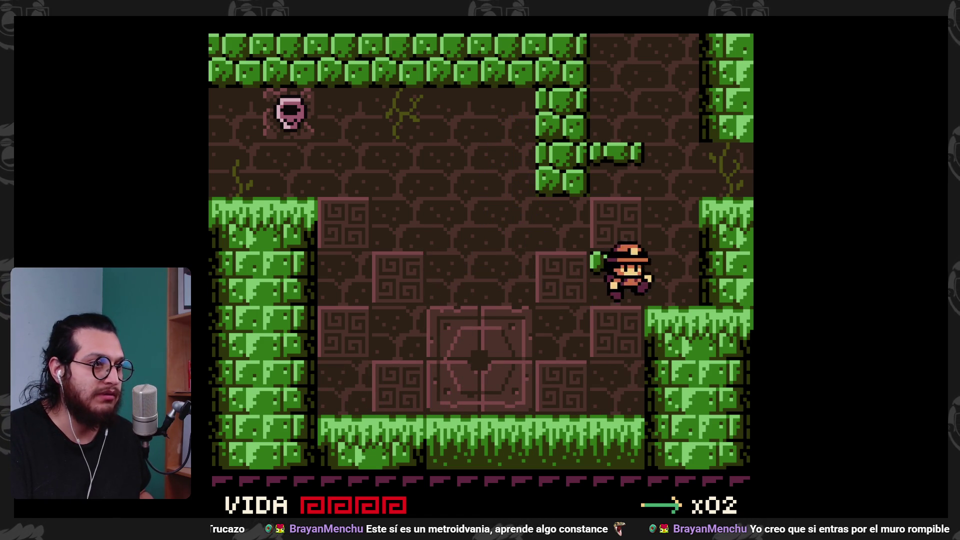
key(Left)
key(z)
key(c)
key(Left)
key(z)
key(c)
- Climb past the green wall up into the pink-sky room
key(Right)
key(z)
key(Left)
key(z)
key(x)
key(Left)
- Push the block along the platform, then jump to the orb to flip the switch
key(Right)
key(x)
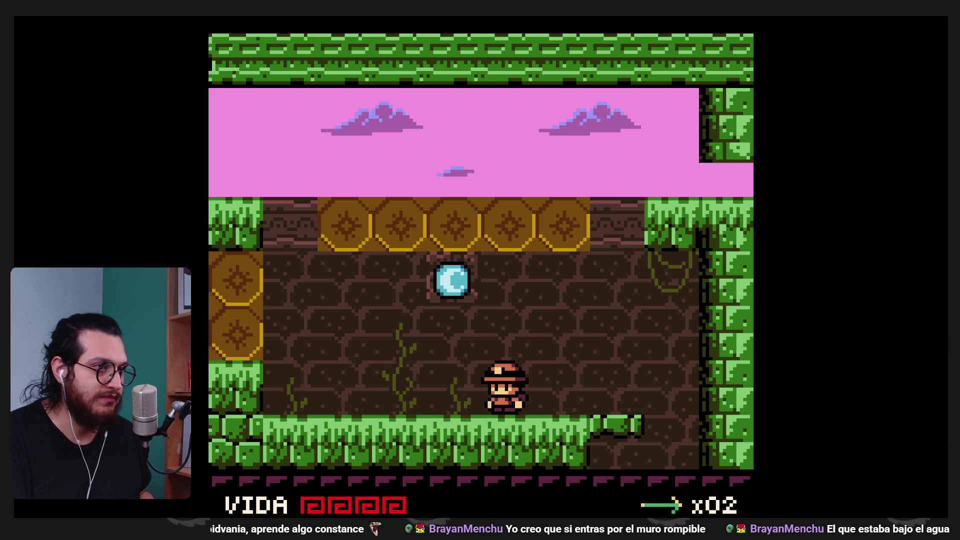
key(x)
key(Left)
key(z)
key(Right)
key(z)
key(x)
- Run left over the gold blocks and jump up the cave ledges beside the grass pillar
key(Left)
key(z)
key(Left)
key(z)
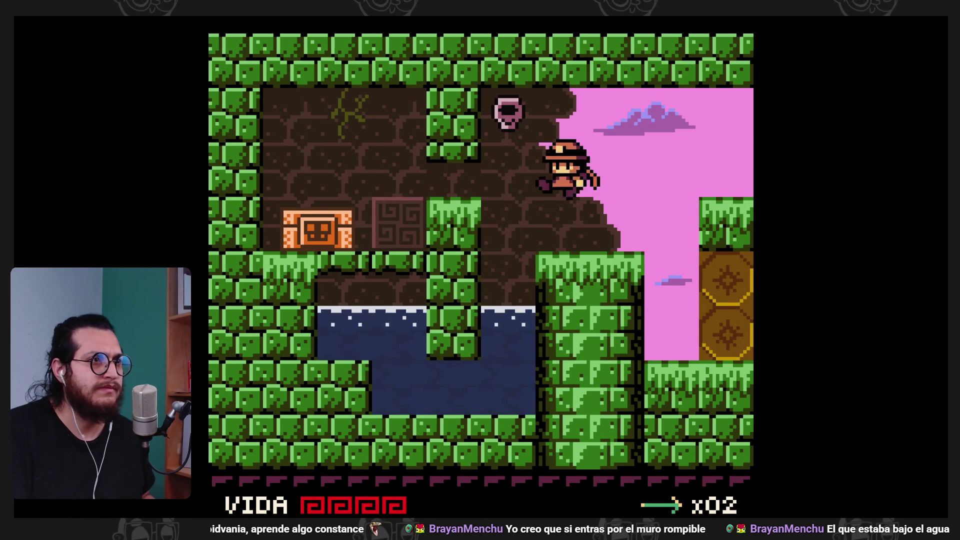
key(Left)
key(z)
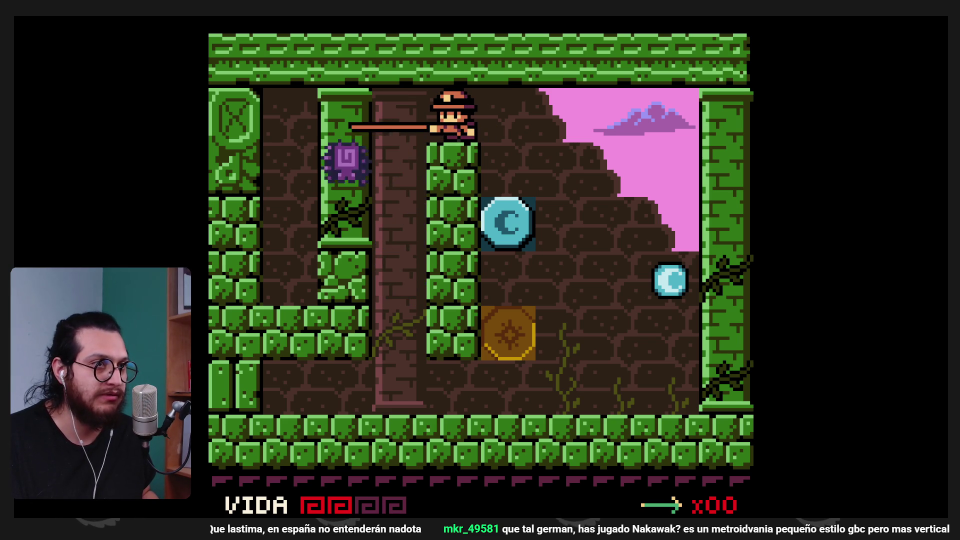
- Drop to the floor, move under the gold block and whip the orb switch to swap the blocks
key(Left)
key(x)
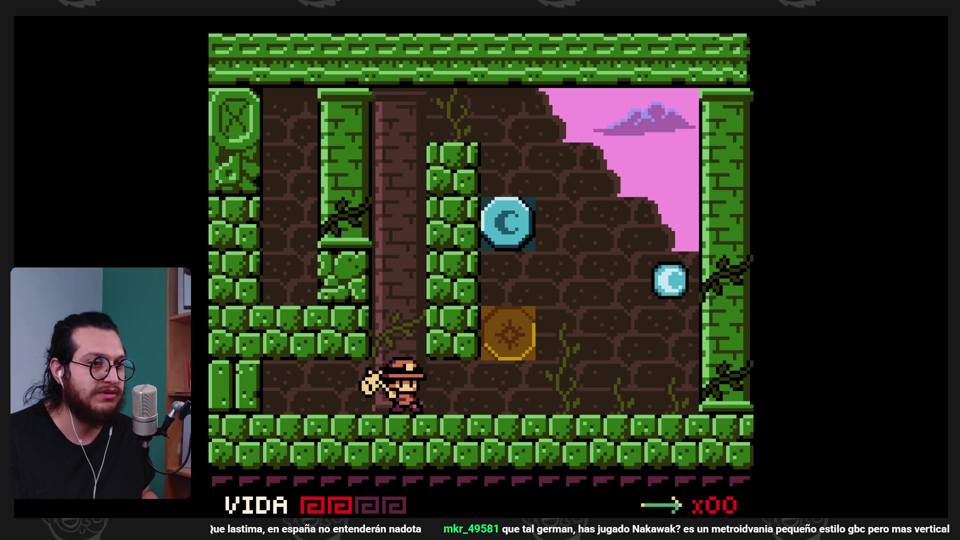
key(Right)
key(z)
key(x)
key(Left)
key(z)
key(Right)
key(x)
- Hop onto the gold block, whip the orb again and jump above the teal block striking right
key(x)
key(Left)
key(z)
key(z)
key(x)
key(Right)
key(x)
key(z)
key(x)
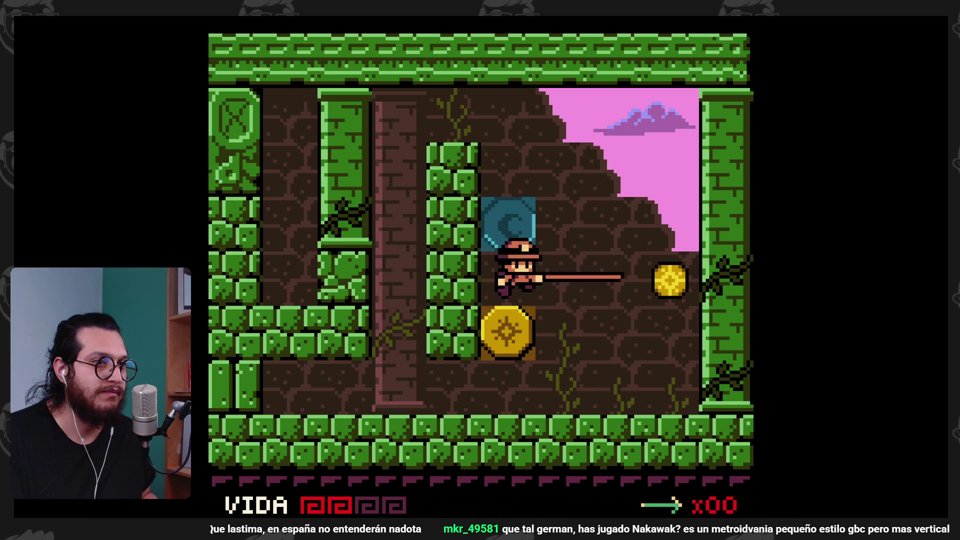
key(Right)
key(x)
- Walk left through the pink forest room across the grass ledge into the next cave room
key(Left)
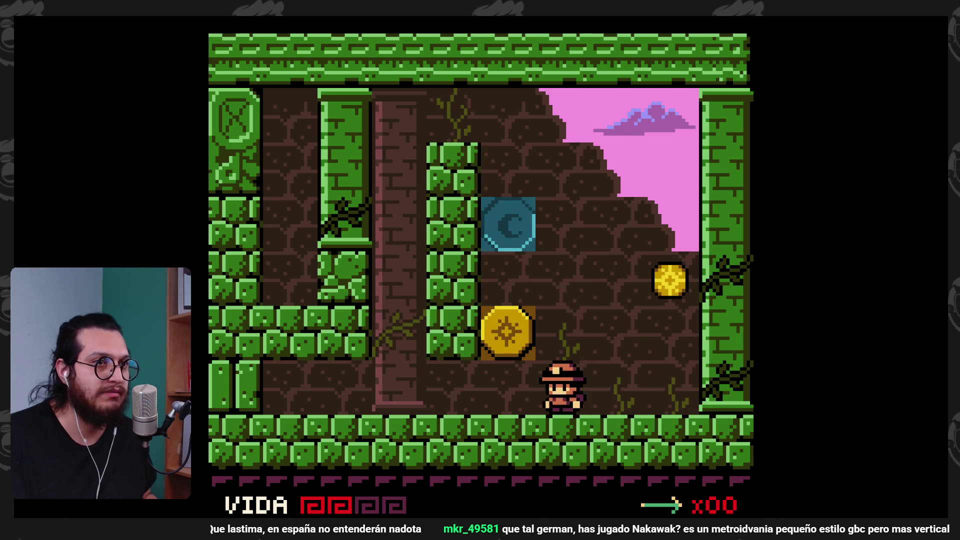
key(Left)
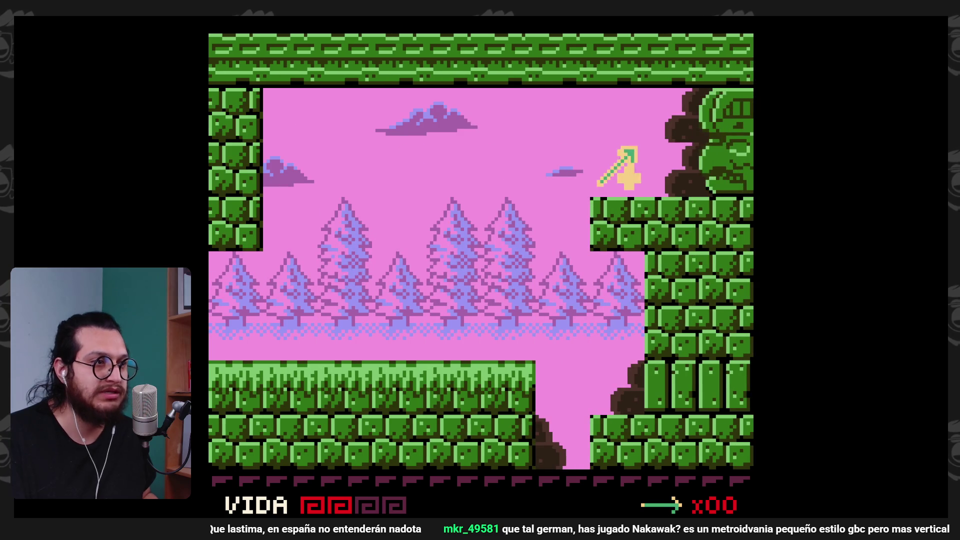
key(Right)
key(Left)
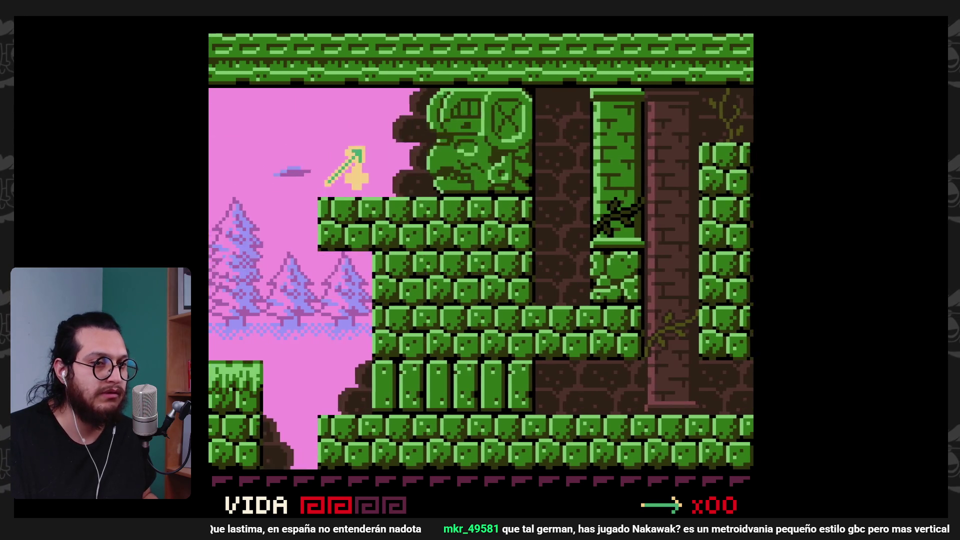
key(Left)
key(z)
key(Right)
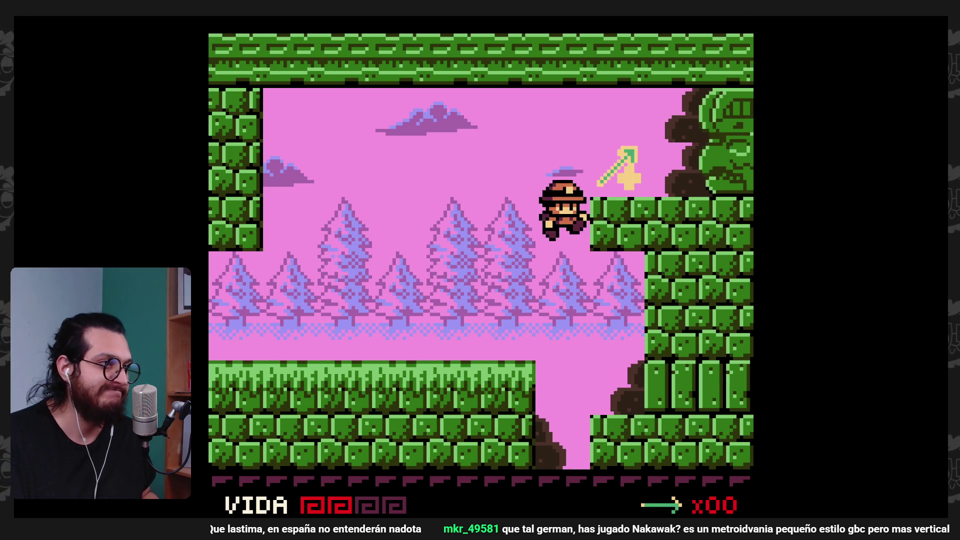
key(Left)
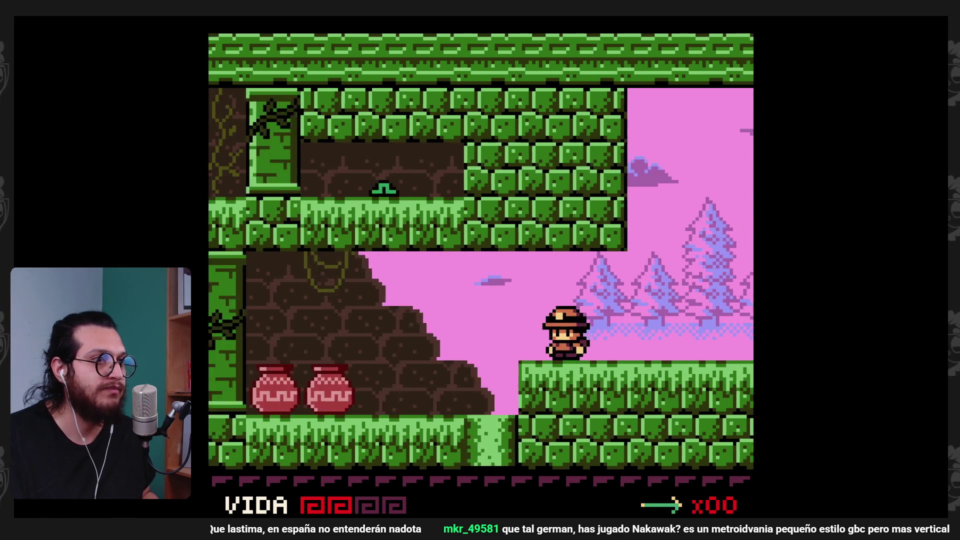
- Smash both clay pots, then leap back right across the pit
key(Left)
key(x)
key(x)
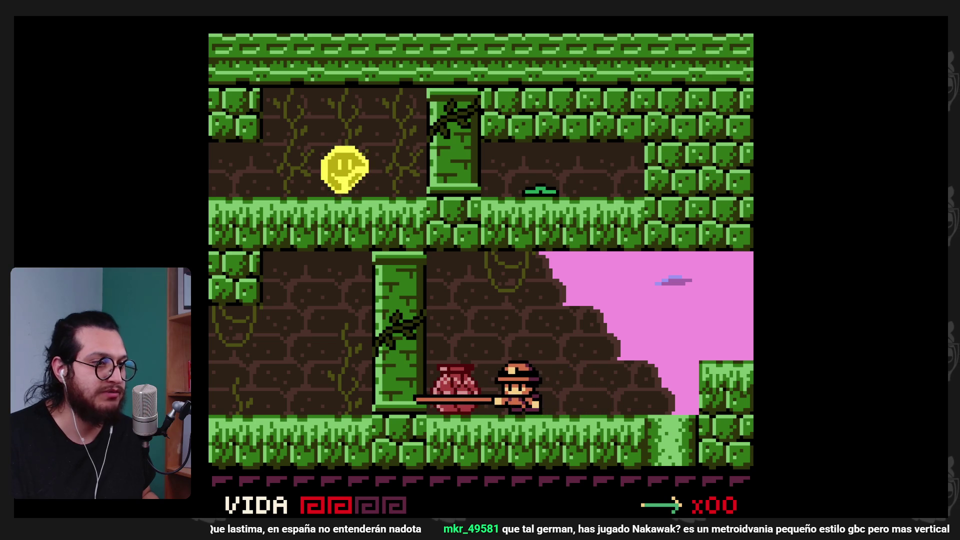
key(z)
key(x)
key(Right)
key(z)
key(x)
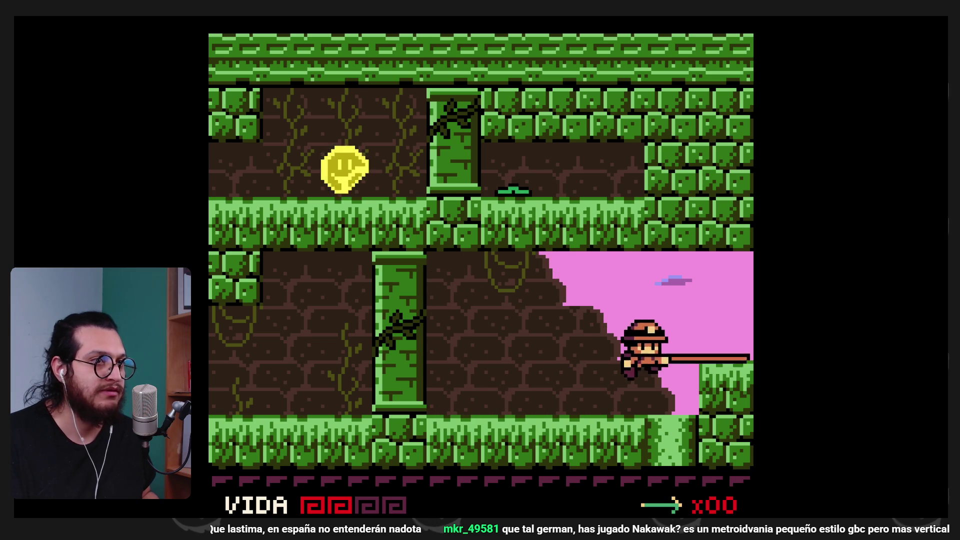
- Head right through the pink forest room into the temple room, backing away from the arrow trap
key(Right)
key(z)
key(Left)
key(Right)
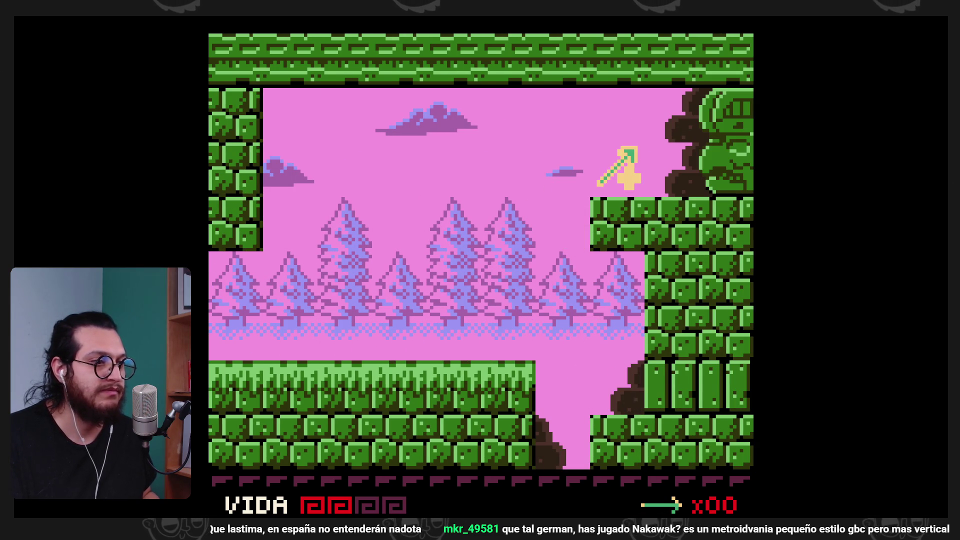
key(Right)
key(Left)
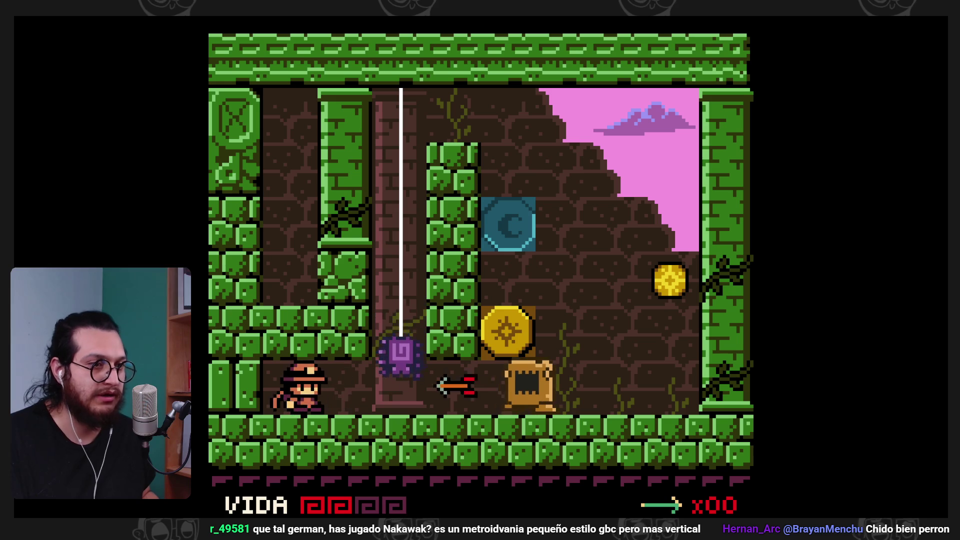
- Break the crate open, collect its arrows and jump toward the blue block area
key(x)
key(Right)
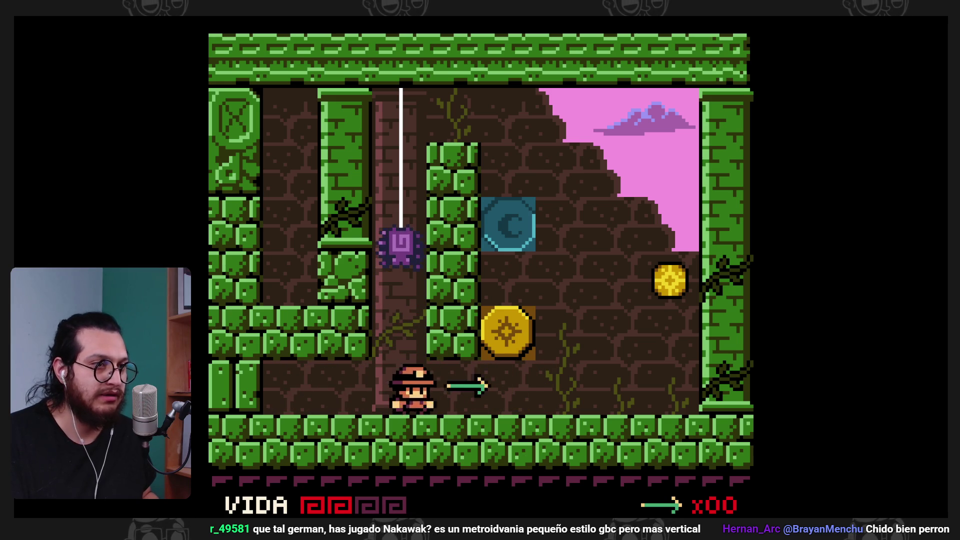
key(Left)
key(Right)
key(z)
key(Left)
- Jump back onto the gold coin block and kill the spider
key(Right)
key(z)
key(Left)
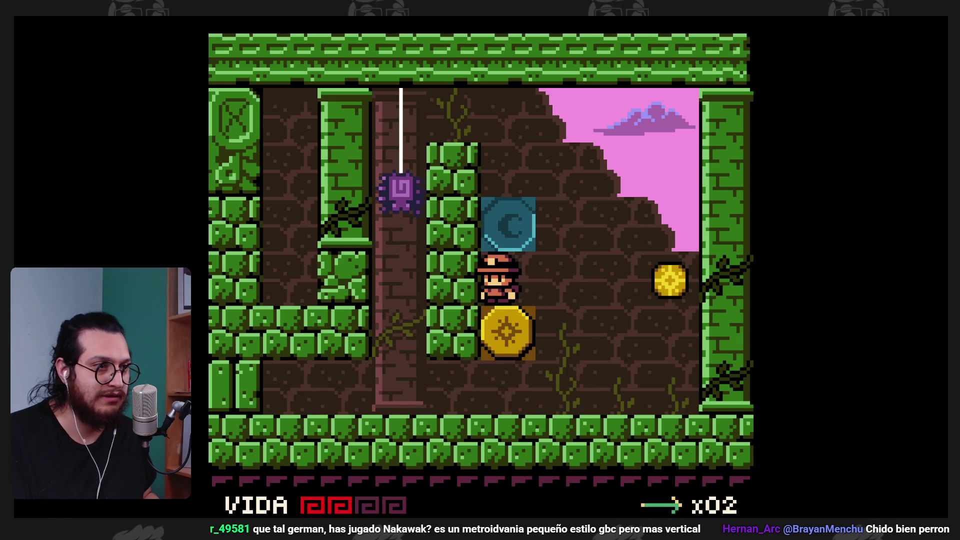
key(z)
key(x)
key(Right)
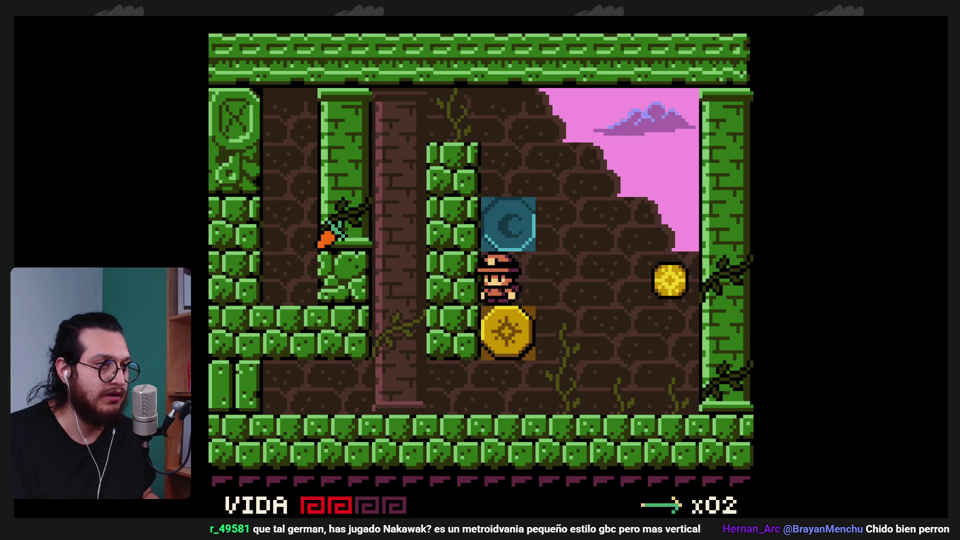
- Shoot the right coin to swap the blocks, jump onto the block and head for the shaft
key(z)
key(x)
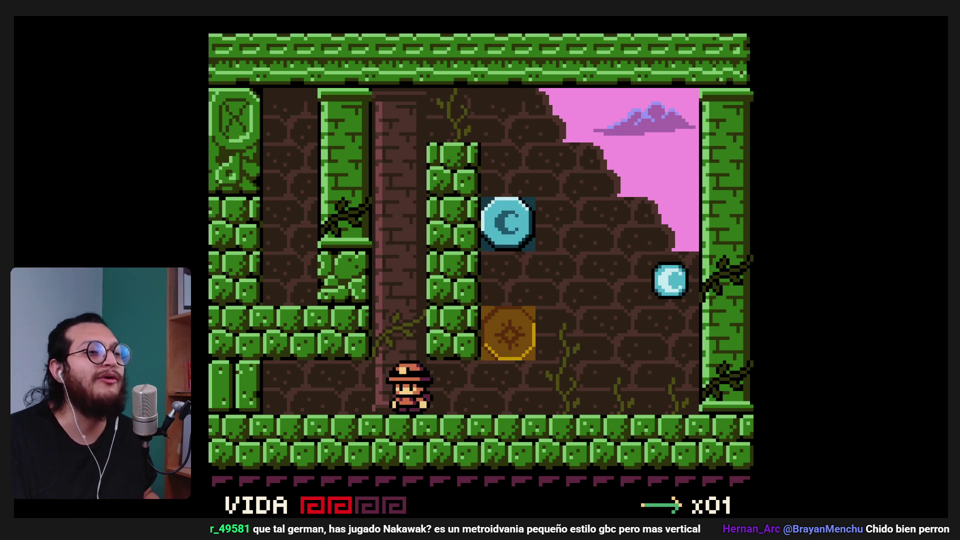
key(z)
key(x)
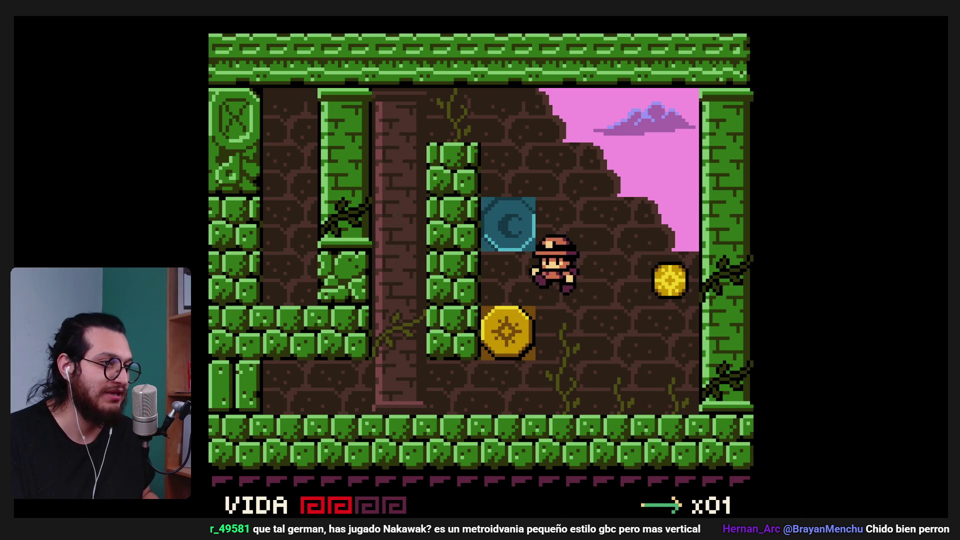
key(z)
key(x)
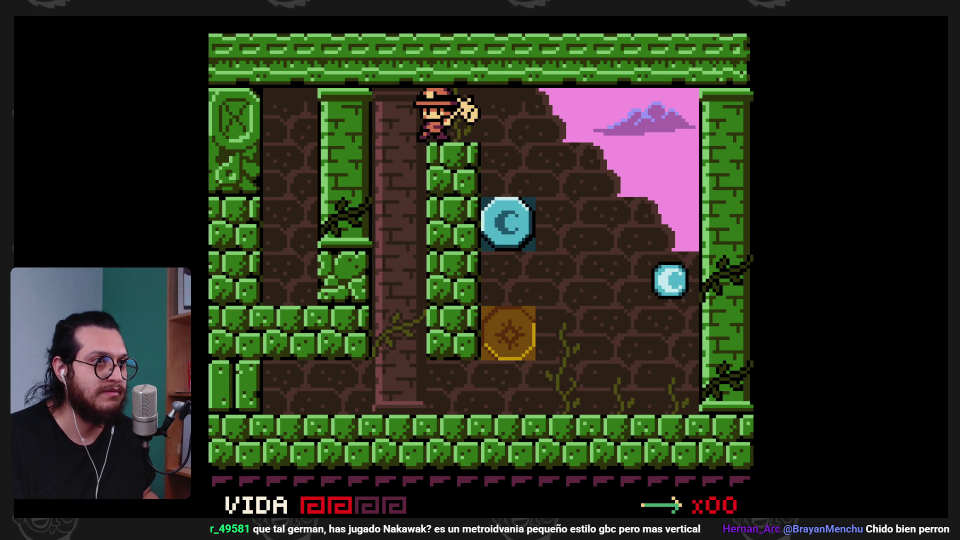
key(Left)
- Enter the pink forest room, grab Jabalina Plus (javelins now x05) and walk back right
key(z)
key(Left)
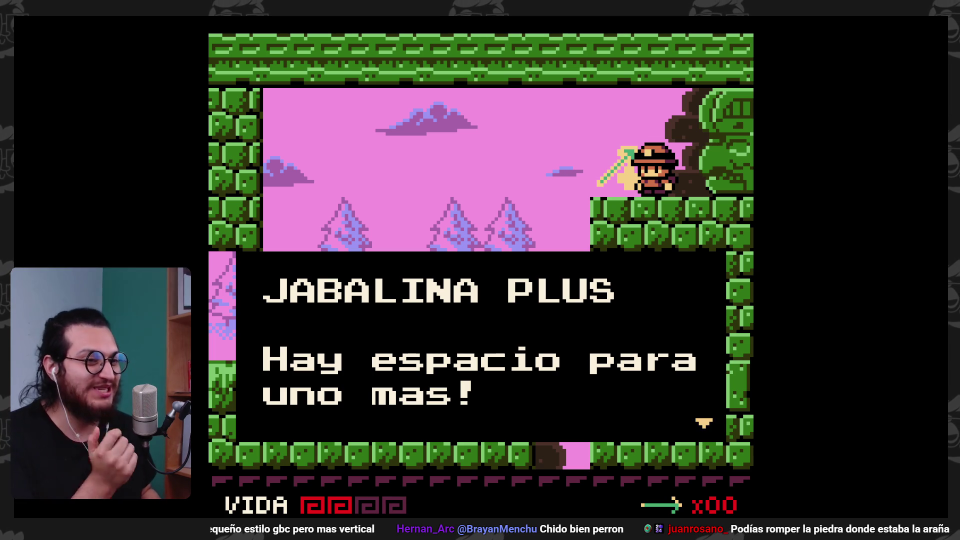
key(z)
key(z)
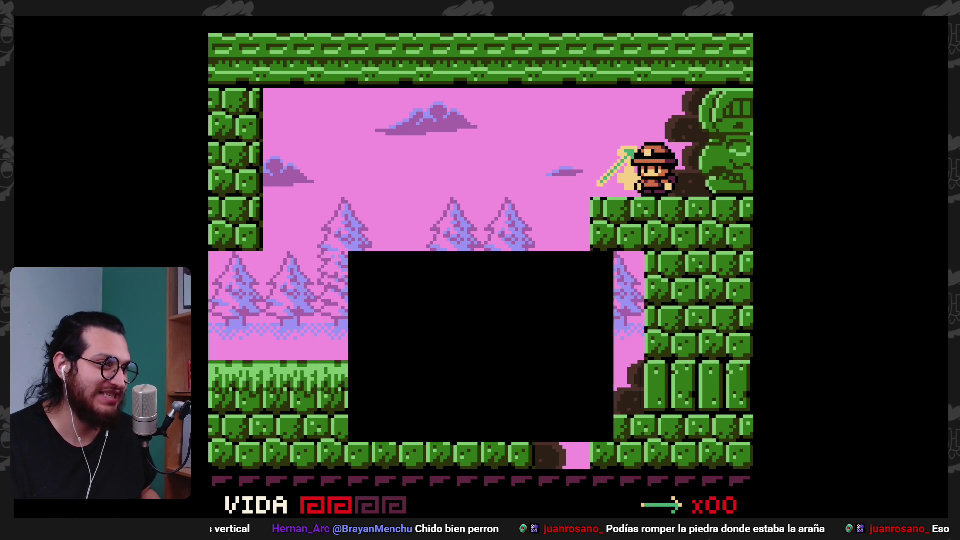
key(Right)
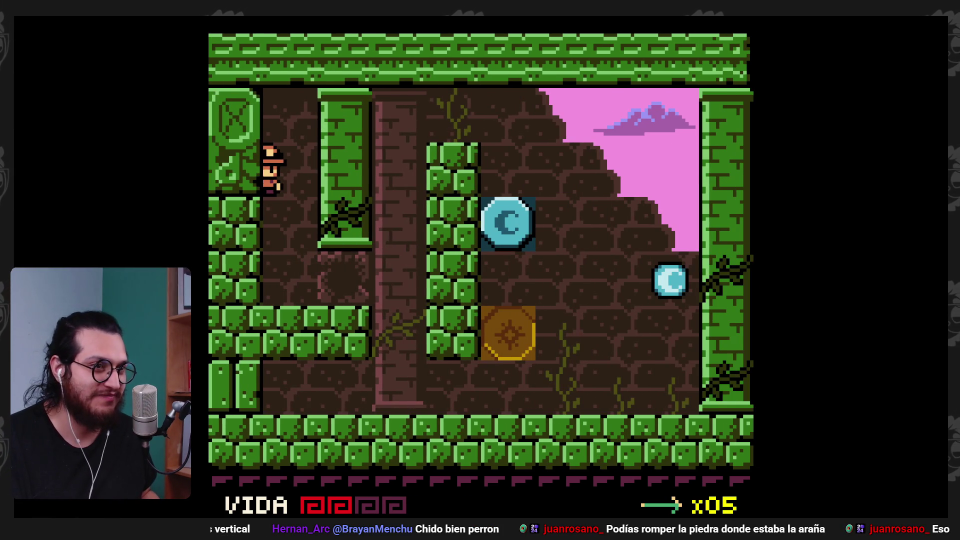
key(Left)
key(Left)
key(Left)
- Whip the spider away, shatter the mossy block by the upper ledge and drop through the gap
key(z)
key(x)
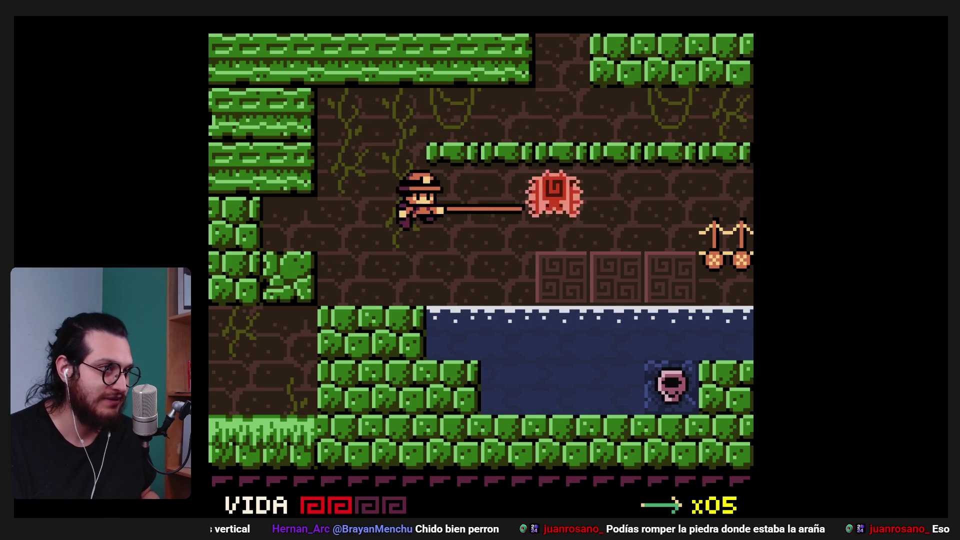
key(z)
key(Right)
key(z)
key(x)
key(z)
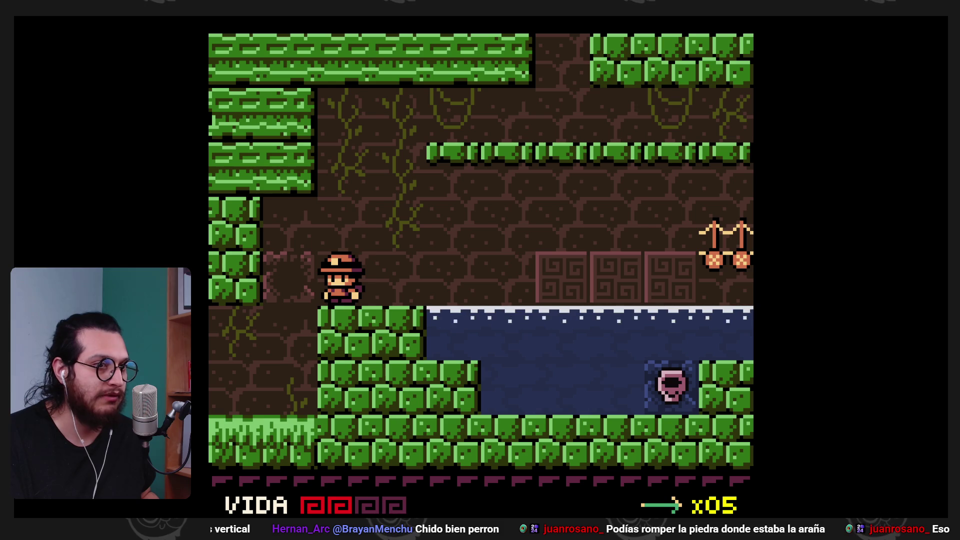
key(Left)
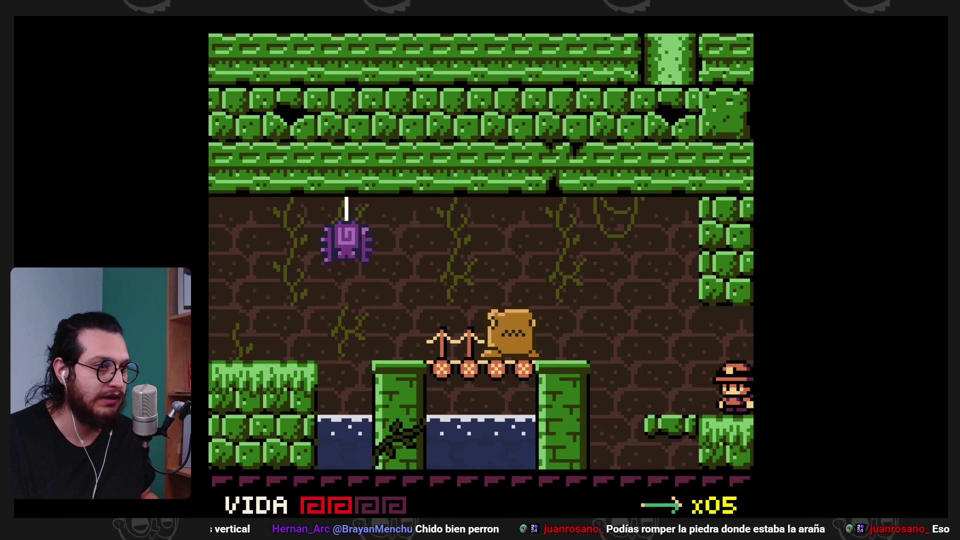
- Check the map of explored rooms, then kill the hanging purple spider from the rope bridge
key(Return)
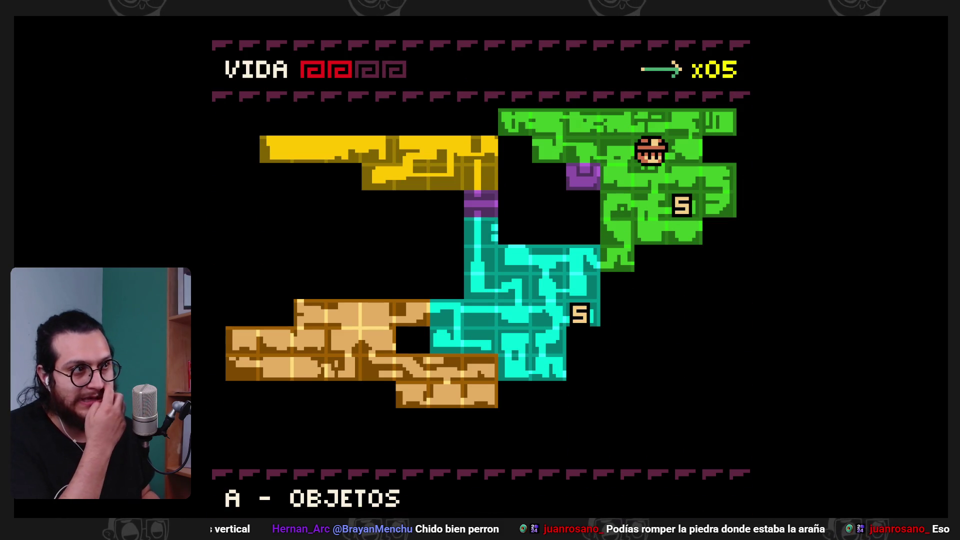
key(Return)
key(Left)
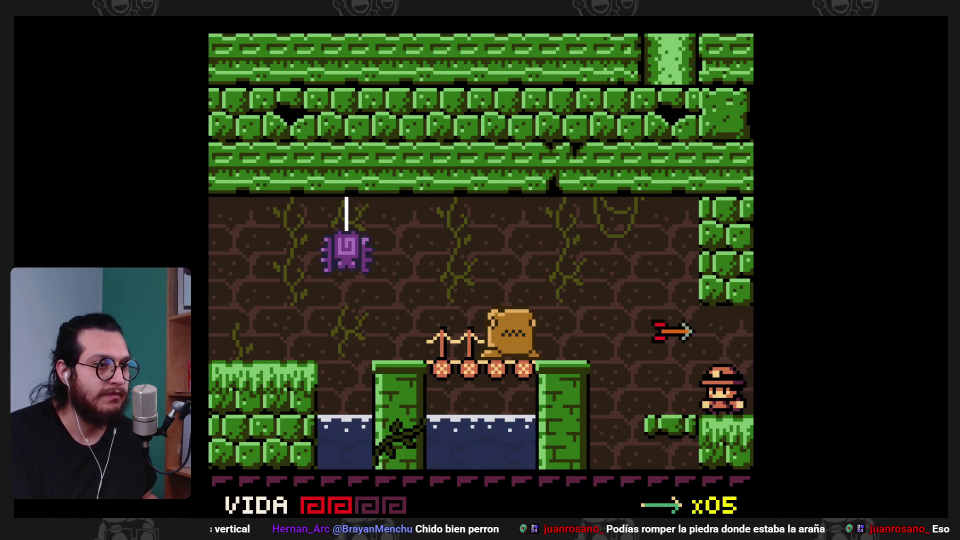
key(z)
key(x)
key(Left)
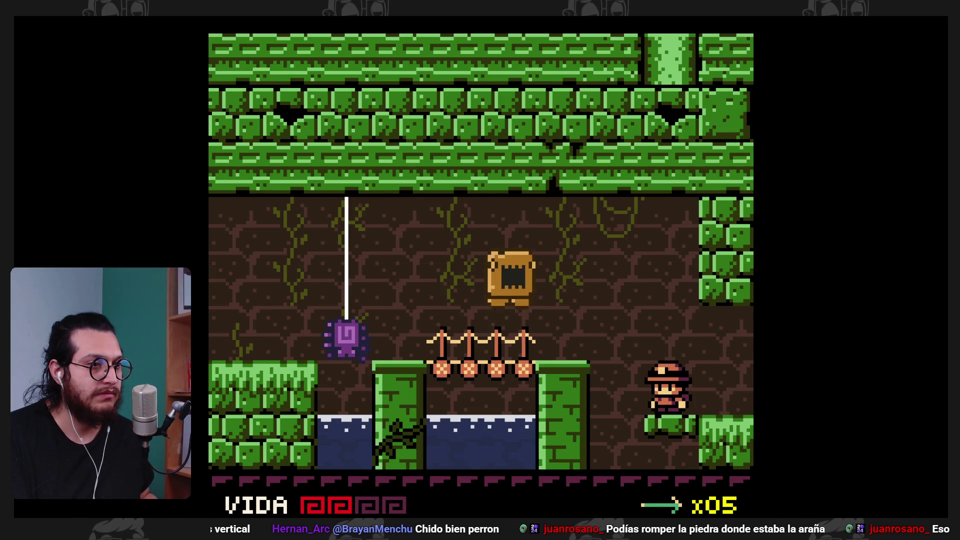
key(z)
key(Left)
key(x)
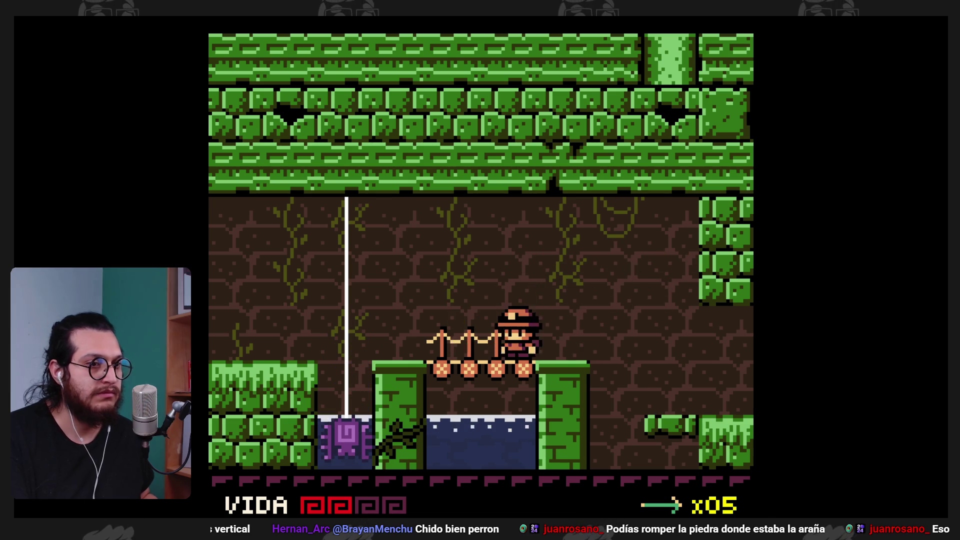
key(x)
- Head back right into the spider's room and jump onto the green block platform
key(z)
key(Left)
key(Left)
key(Right)
key(z)
key(z)
key(Right)
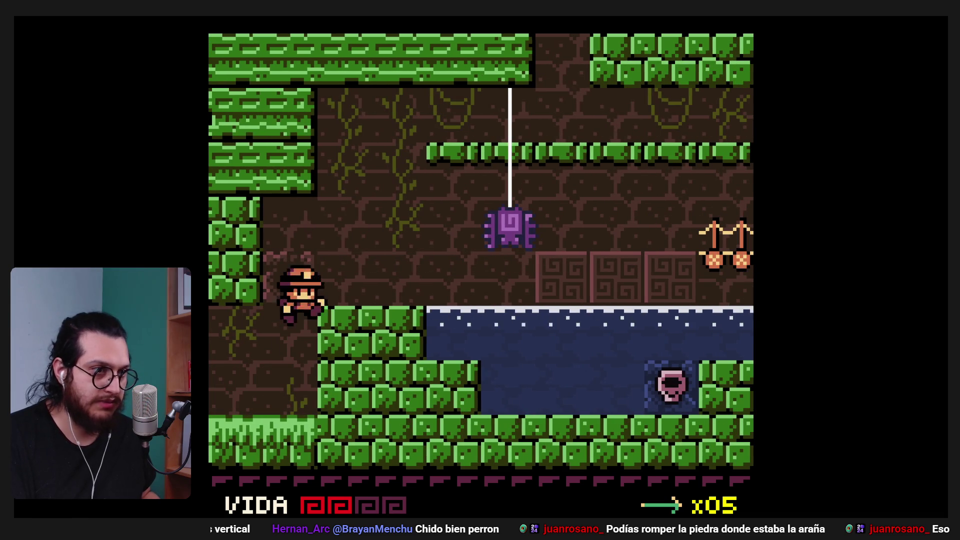
key(z)
key(Right)
- Whip the purple spider until it bursts, turn the carved blocks into a bridge and cross right
key(z)
key(Left)
key(Right)
key(x)
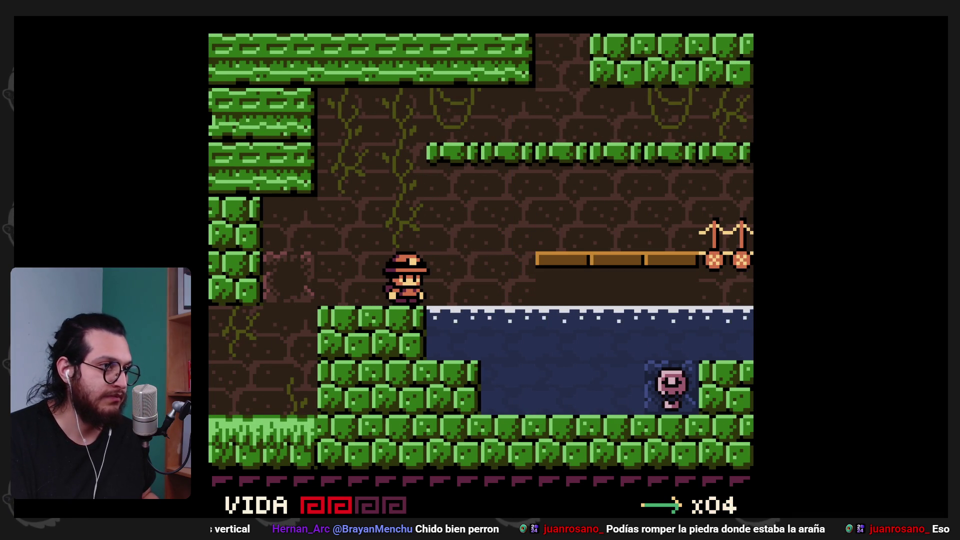
key(z)
key(Right)
key(Right)
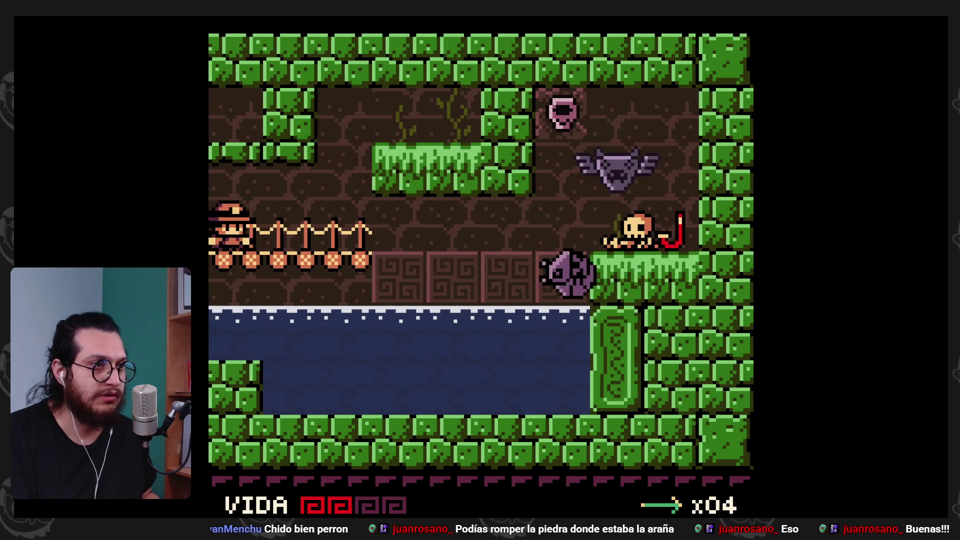
- Climb onto the grass ledge, drop to the wooden bridge and whip the red creature
key(z)
key(x)
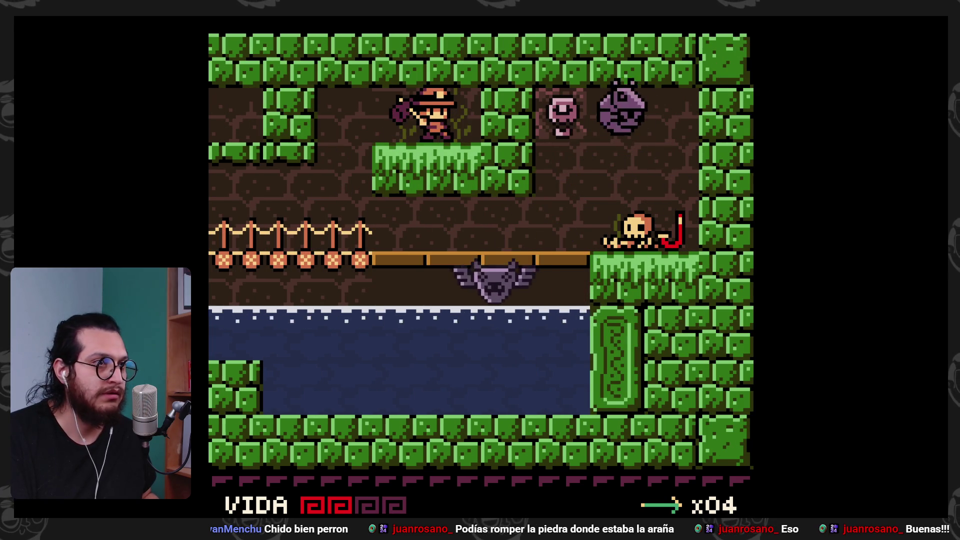
key(Left)
key(Right)
key(x)
- Walk onto the Snorkel, page through its messages, and start back across the restored bridge
key(Right)
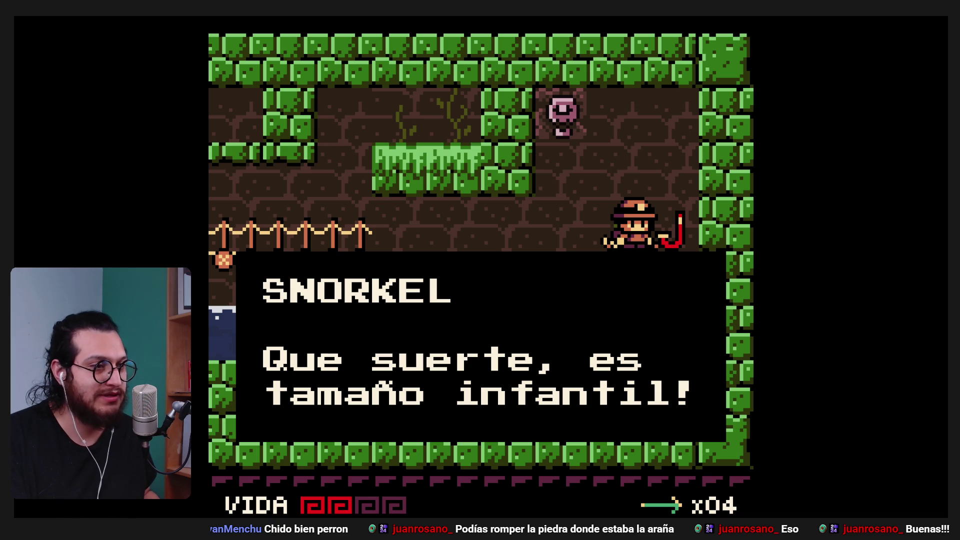
key(z)
key(z)
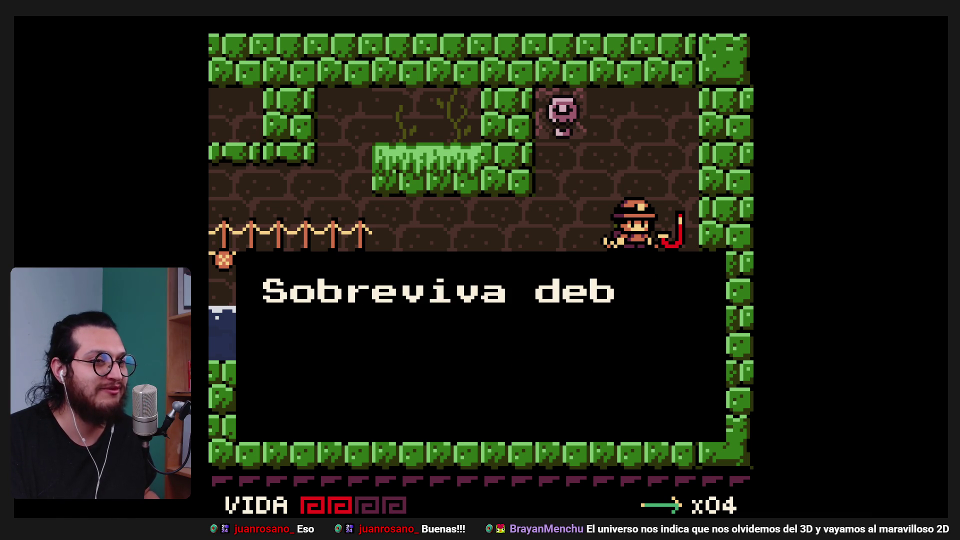
key(z)
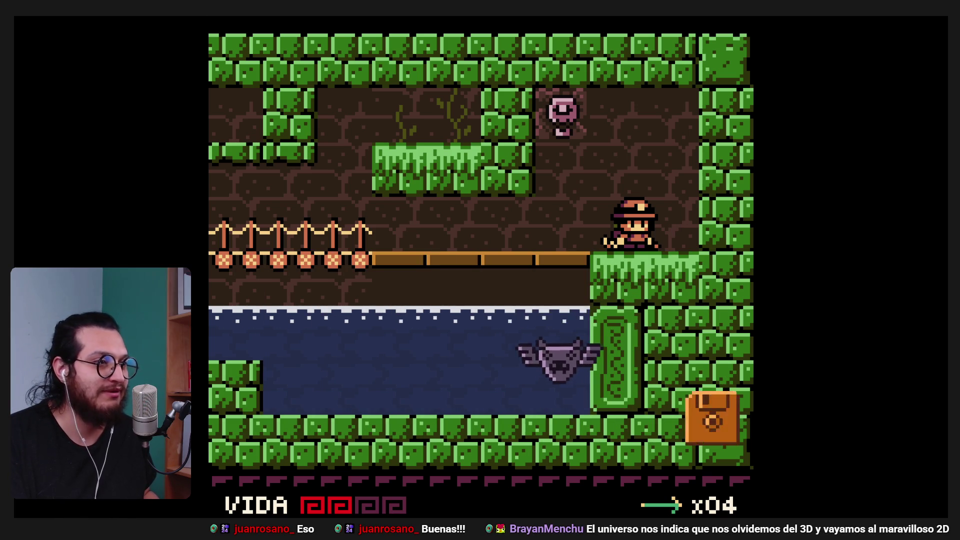
key(Right)
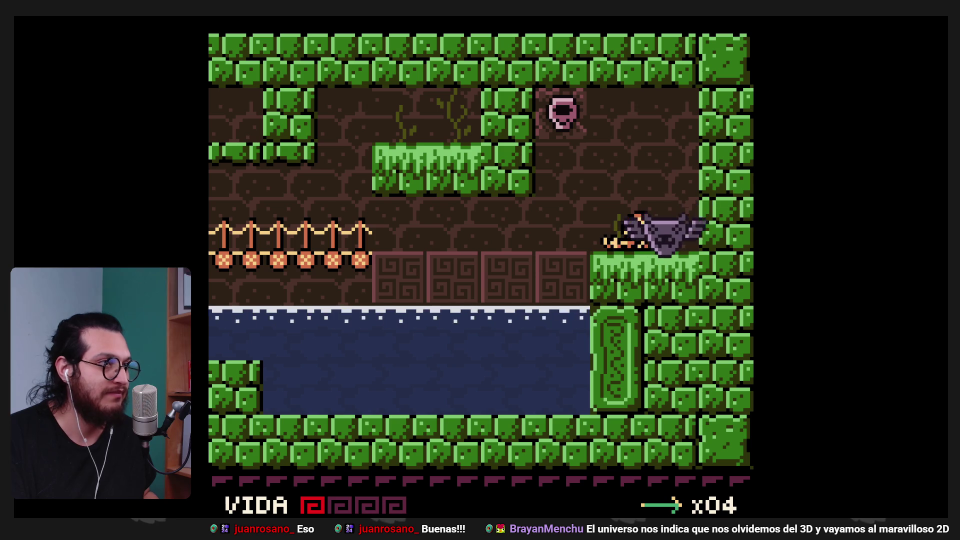
key(Left)
- Cross the bridge and fall into the water as it vanishes, thrusting the spear right
key(z)
key(Left)
key(Right)
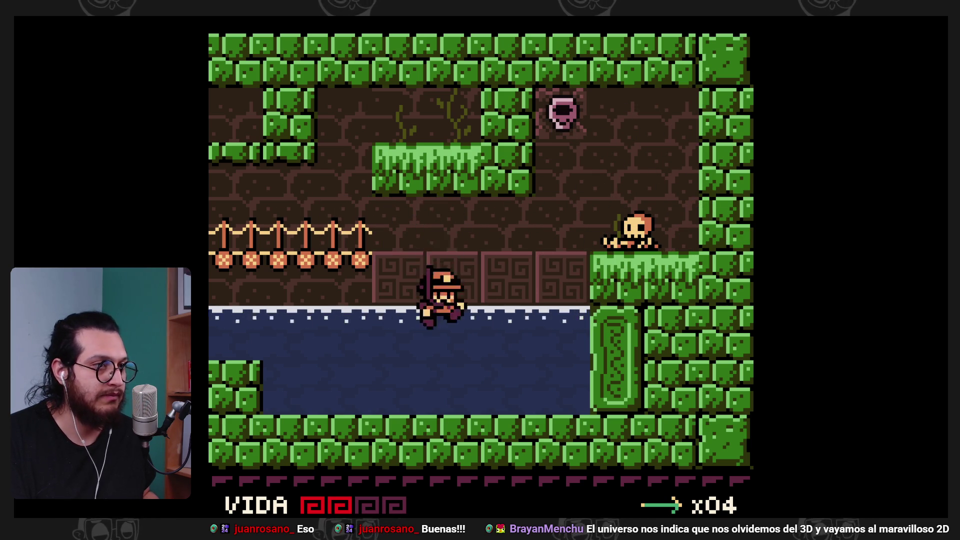
key(Right)
key(x)
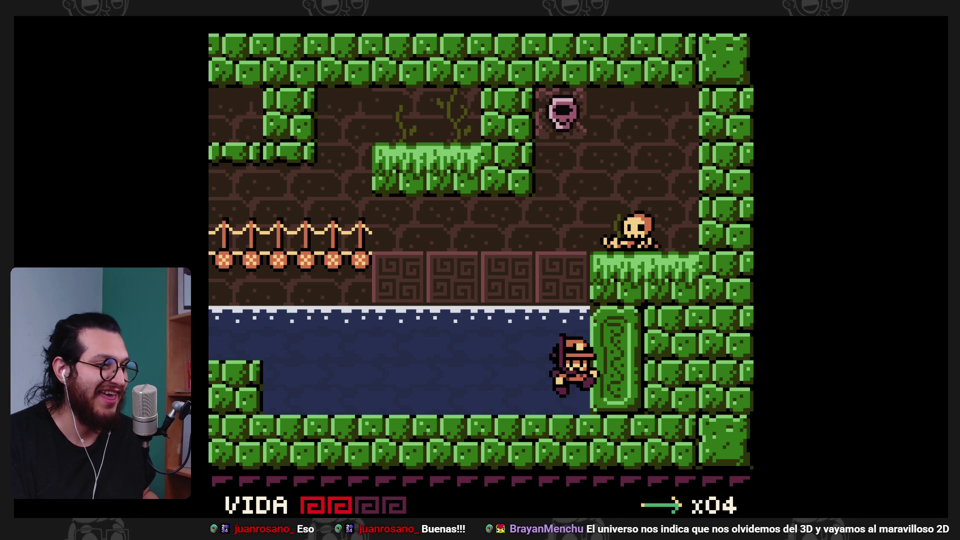
- Swim left underwater, jump out onto the left ledge and walk into the rope-bridge room
key(Left)
key(z)
key(Left)
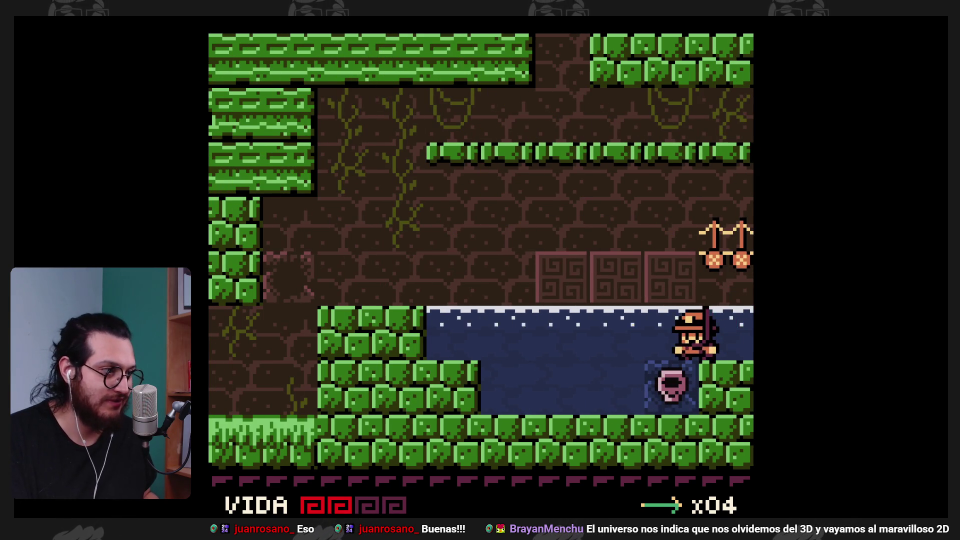
key(Left)
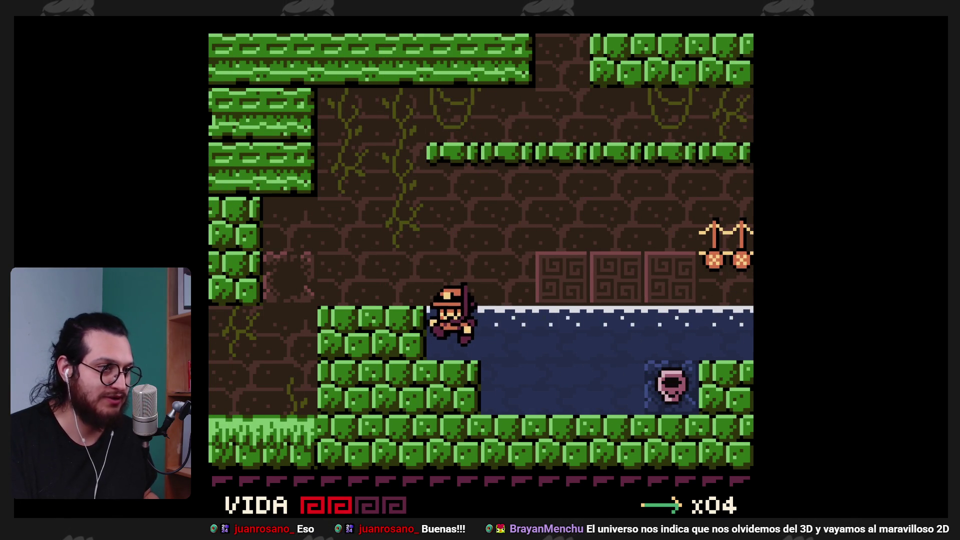
key(z)
key(Left)
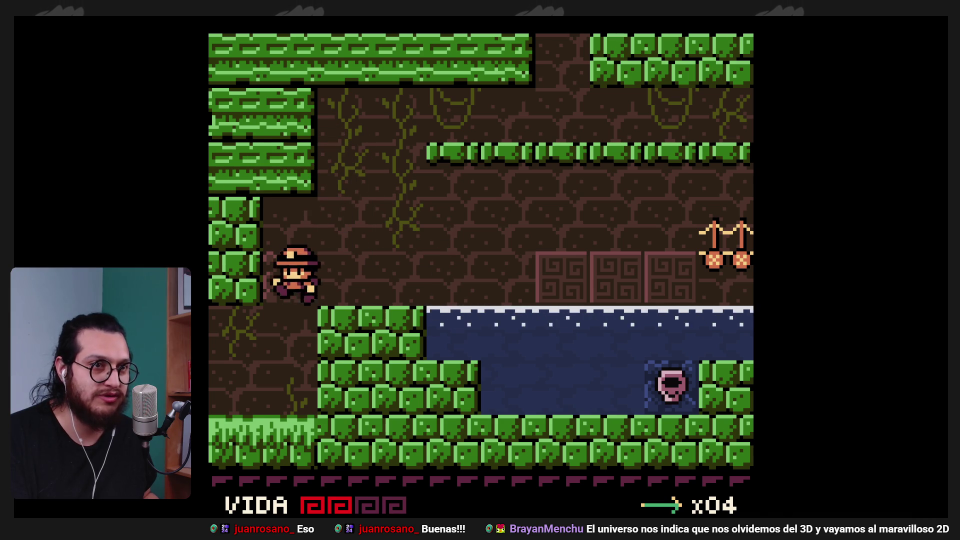
key(Left)
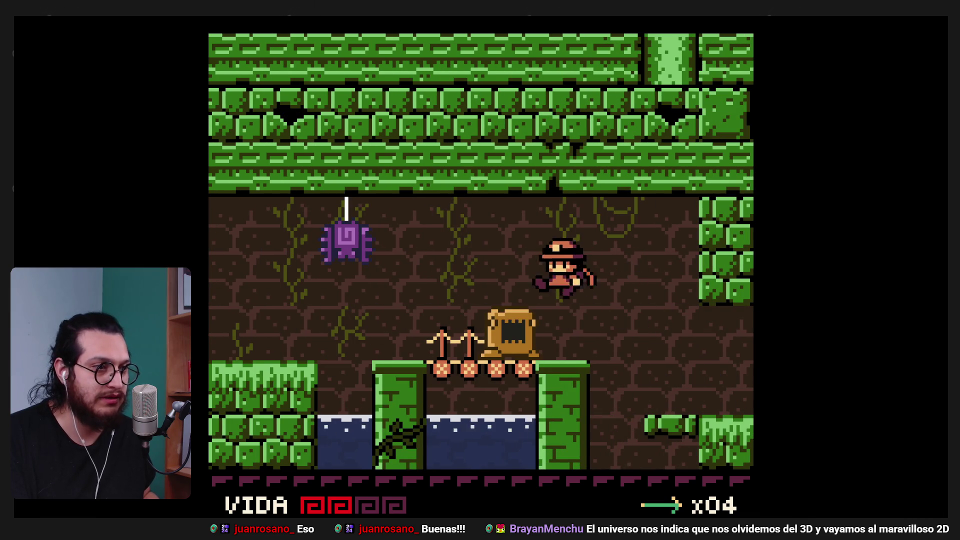